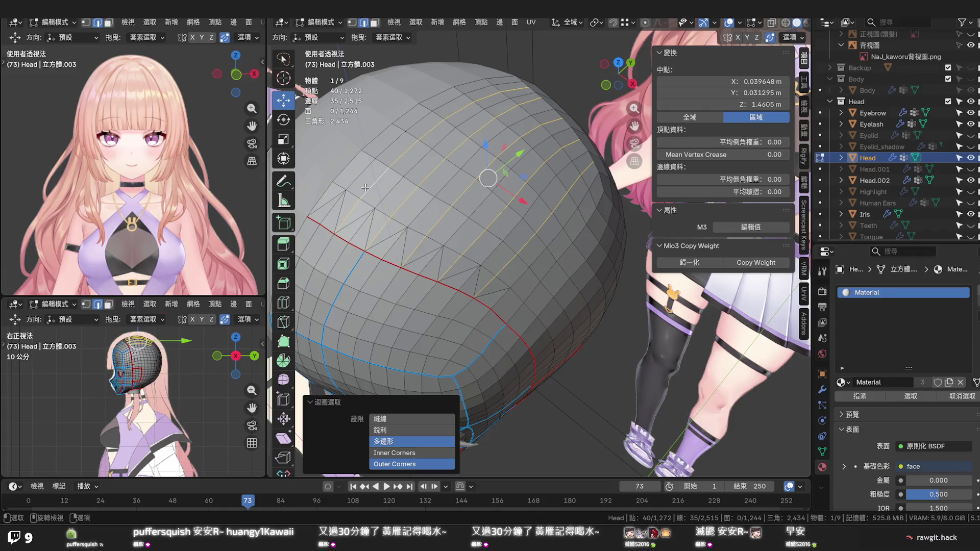
Undo the last three edits, back to before the earlier zigzag cut
{"action": "key", "text": "ctrl+z"}
{"action": "key", "text": "ctrl+z"}
{"action": "key", "text": "ctrl+z"}
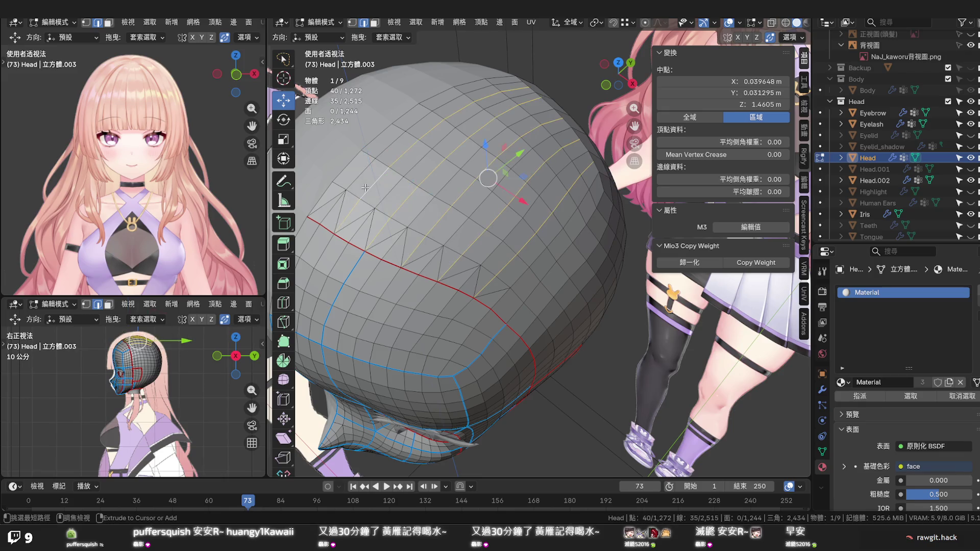
{"action": "key", "text": "ctrl+z"}
{"action": "key", "text": "ctrl+z"}
{"action": "key", "text": "ctrl+z"}
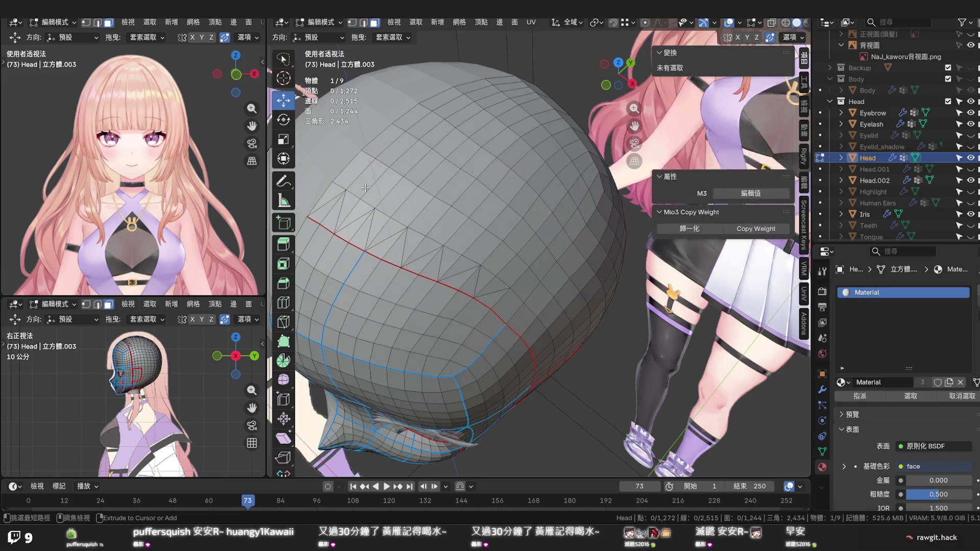
{"action": "key", "text": "ctrl+z"}
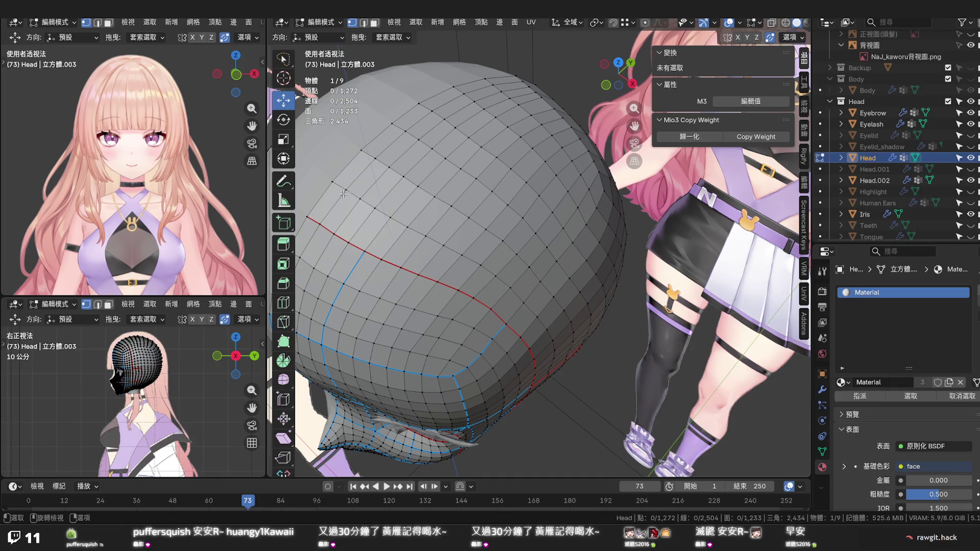
Knife a 12-point zigzag alternating above and on the red seam on the back of the head
{"action": "key", "text": "k"}
{"action": "left_click", "coordinate": [332, 181]}
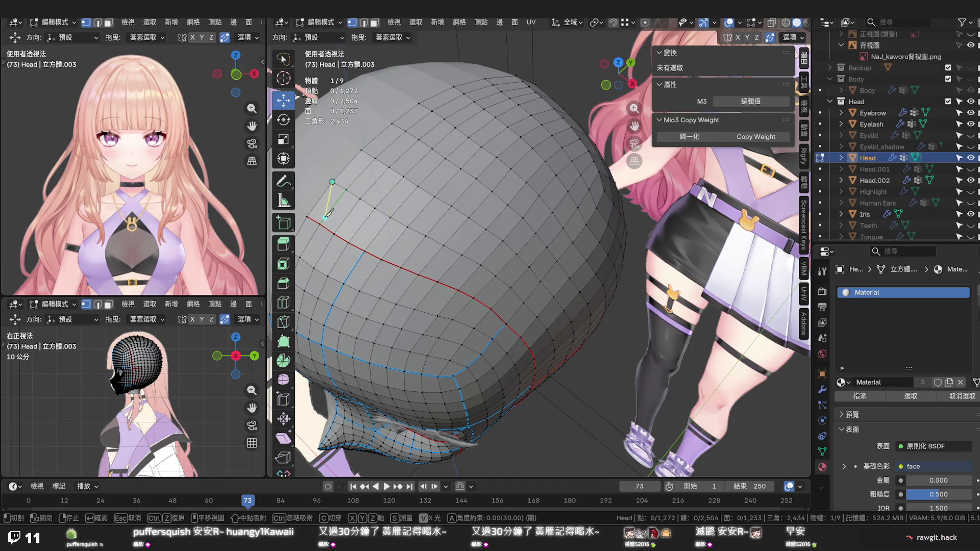
{"action": "left_click", "coordinate": [319, 223]}
{"action": "left_click", "coordinate": [360, 199]}
{"action": "left_click", "coordinate": [348, 243]}
{"action": "left_click", "coordinate": [391, 217]}
{"action": "left_click", "coordinate": [382, 260]}
{"action": "left_click", "coordinate": [425, 236]}
{"action": "left_click", "coordinate": [418, 275]}
{"action": "left_click", "coordinate": [462, 255]}
{"action": "left_click", "coordinate": [458, 289]}
{"action": "left_click", "coordinate": [496, 276]}
{"action": "left_click", "coordinate": [496, 303]}
{"action": "key", "text": "Return"}
{"action": "left_click", "coordinate": [505, 297]}
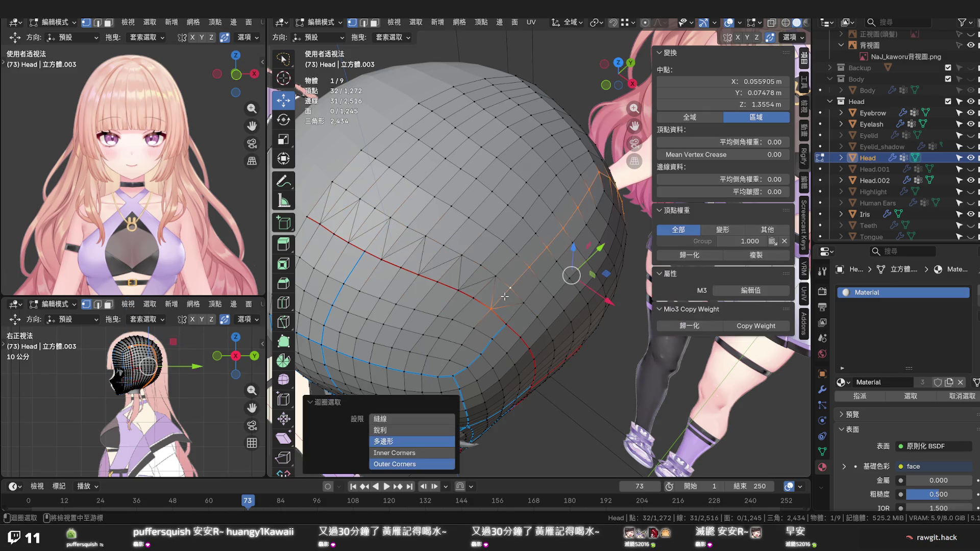
Dissolve the stray leftover edge from the cut near the red seam and check the result
{"action": "left_click_drag", "start_coordinate": [504, 297], "coordinate": [459, 284]}
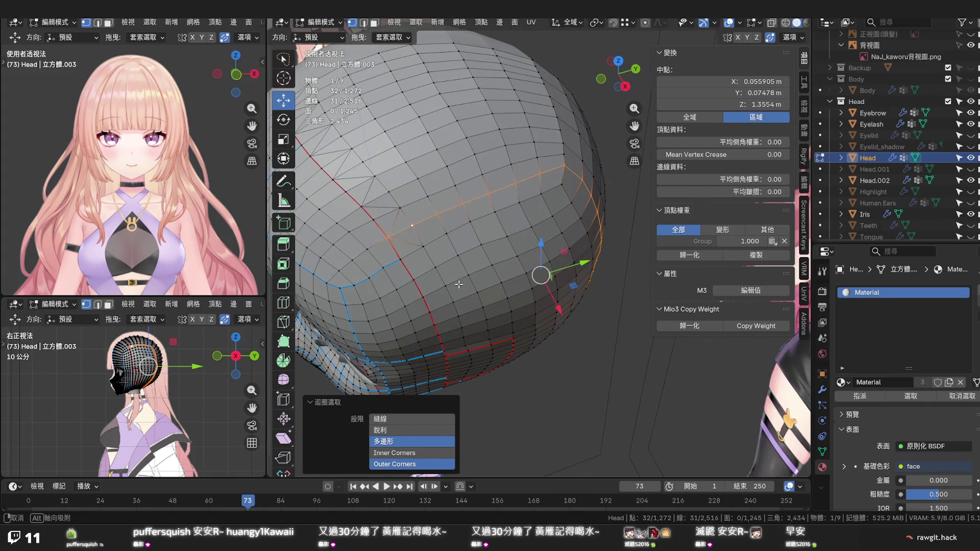
{"action": "left_click", "coordinate": [411, 244]}
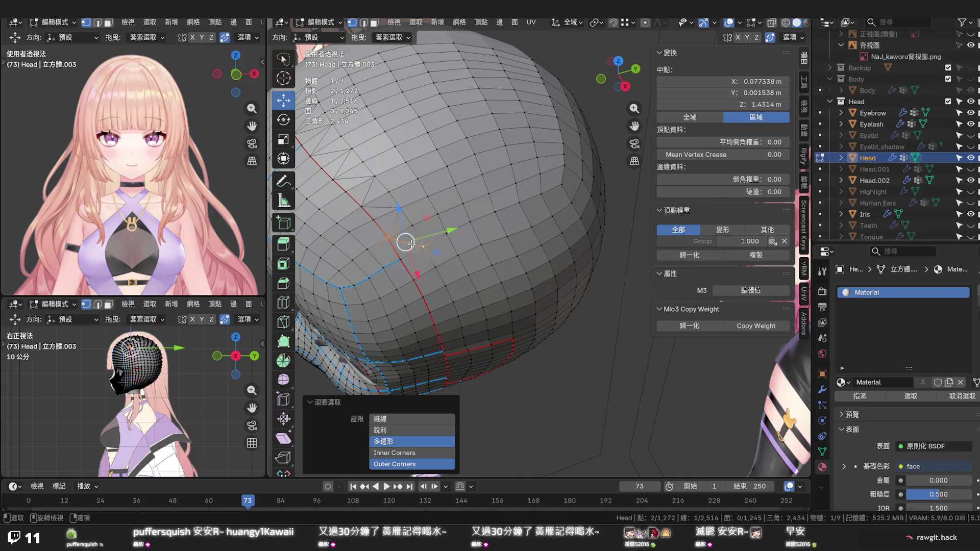
{"action": "key", "text": "x"}
{"action": "left_click", "coordinate": [407, 245]}
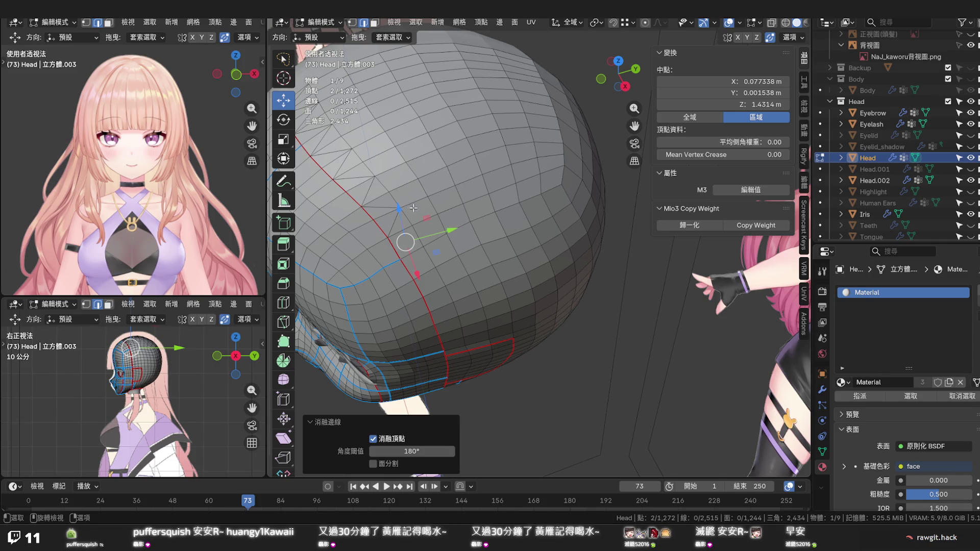
{"action": "left_click_drag", "start_coordinate": [454, 209], "coordinate": [426, 208]}
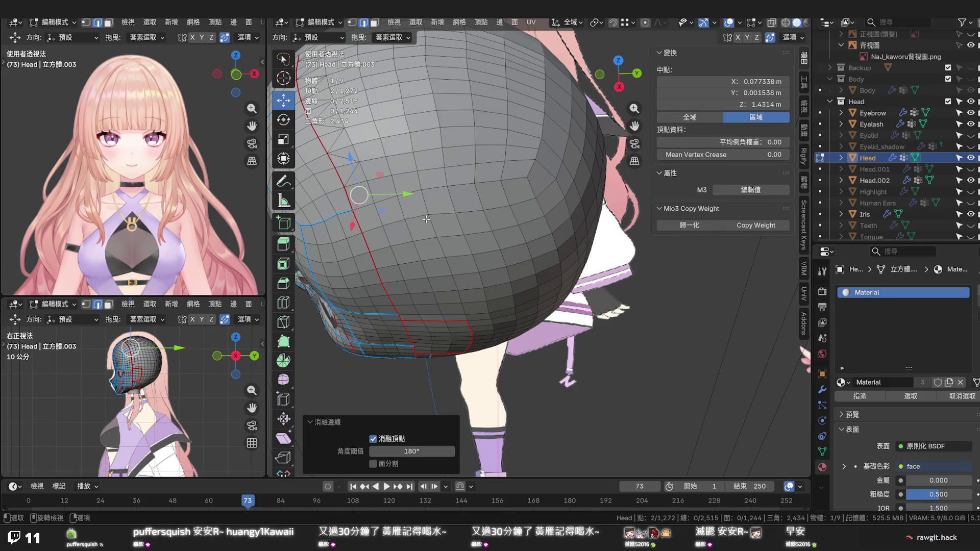
{"action": "left_click_drag", "start_coordinate": [426, 219], "coordinate": [535, 250]}
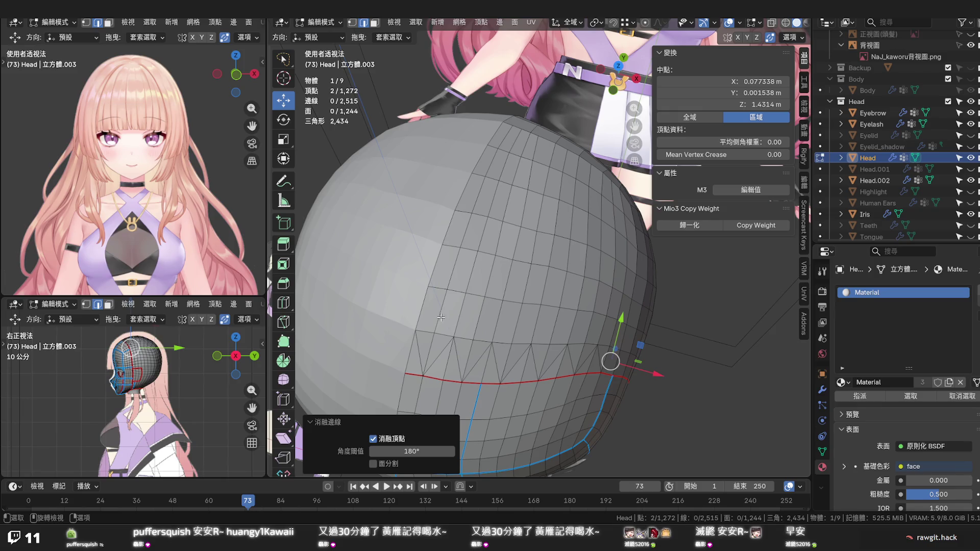
{"action": "left_click", "coordinate": [439, 318]}
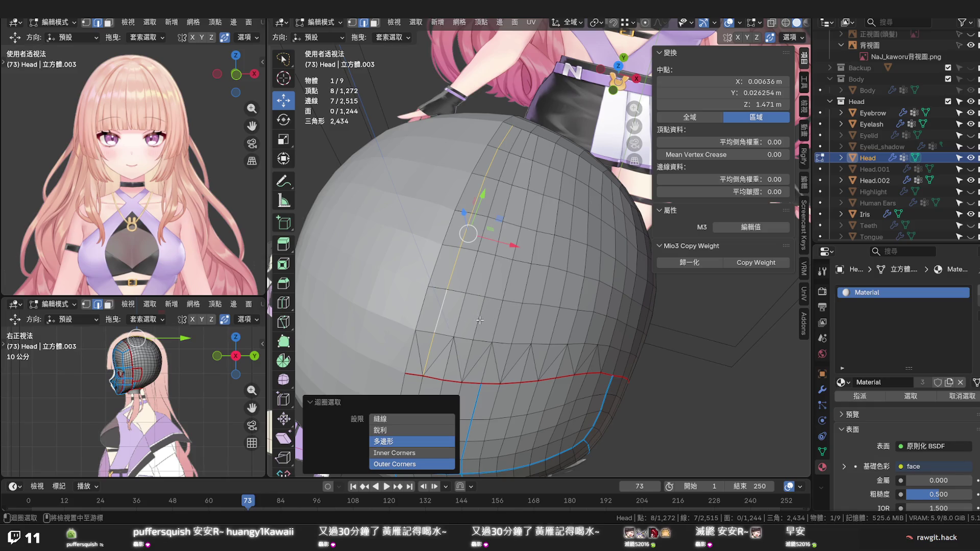
Dissolve the short vertical edge loop above the red seam, leaving 2,501 edges and 1,237 faces
{"action": "left_click", "coordinate": [479, 320]}
{"action": "left_click_drag", "start_coordinate": [479, 320], "coordinate": [523, 288]}
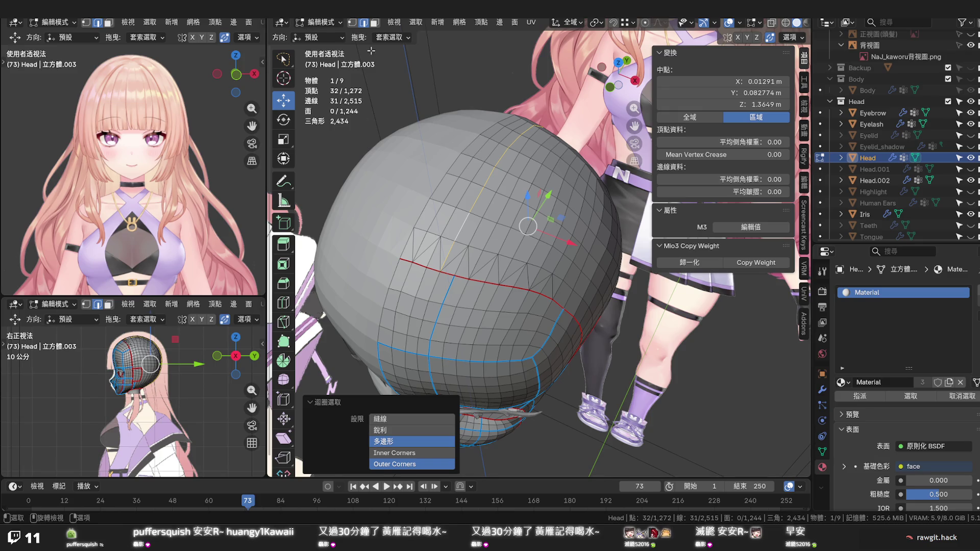
{"action": "left_click", "coordinate": [438, 221]}
{"action": "key", "text": "x"}
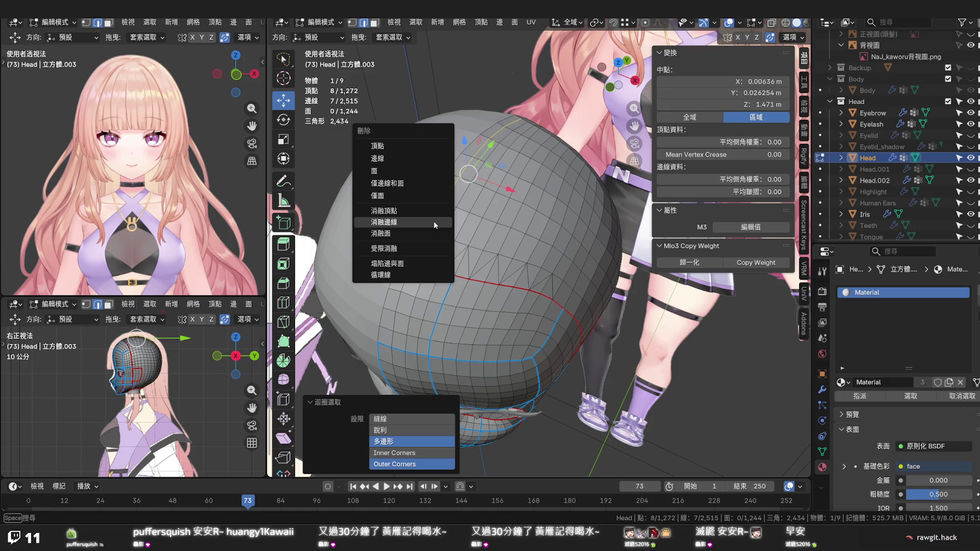
{"action": "left_click", "coordinate": [433, 221]}
{"action": "left_click_drag", "start_coordinate": [433, 222], "coordinate": [453, 283]}
{"action": "left_click", "coordinate": [438, 267]}
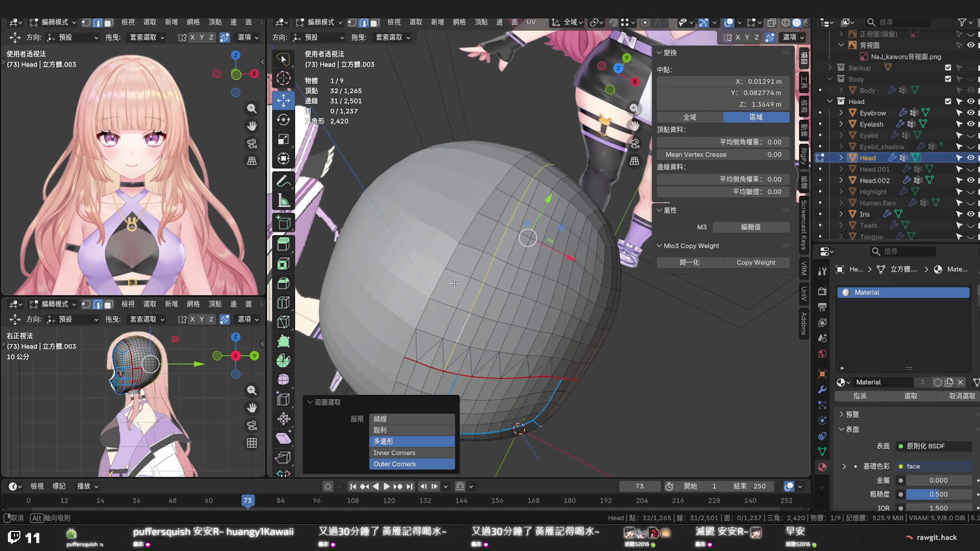
{"action": "left_click_drag", "start_coordinate": [454, 284], "coordinate": [453, 283]}
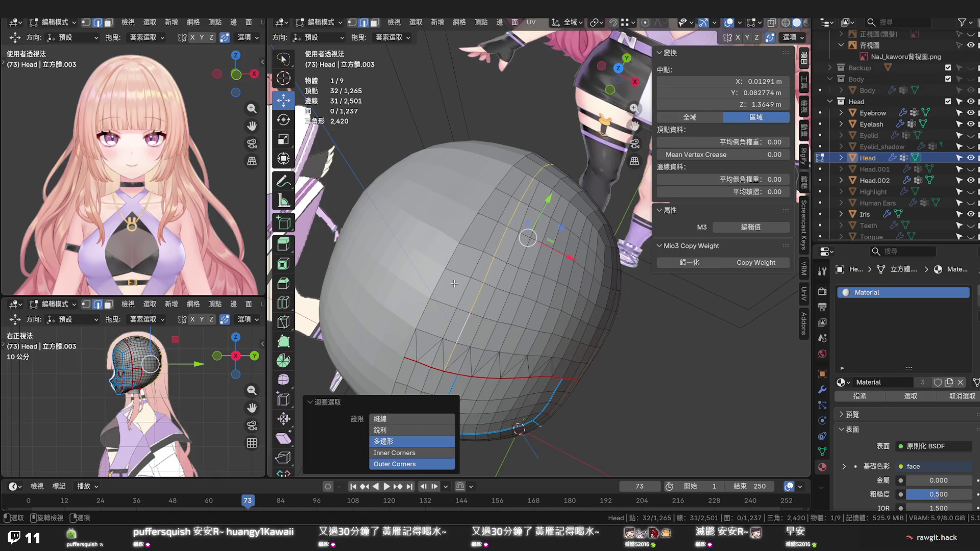
{"action": "left_click_drag", "start_coordinate": [454, 284], "coordinate": [430, 290]}
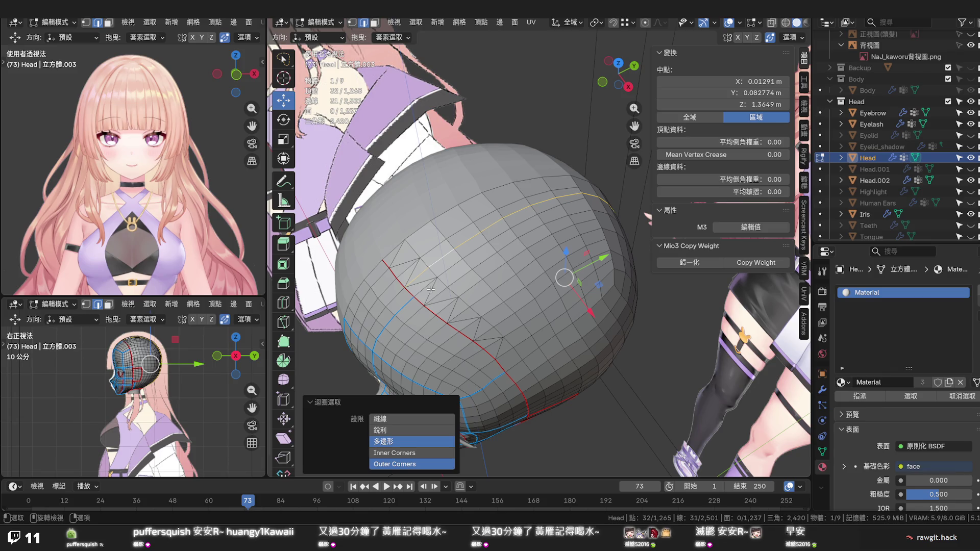
{"action": "left_click_drag", "start_coordinate": [512, 269], "coordinate": [498, 285]}
{"action": "left_click", "coordinate": [432, 289]}
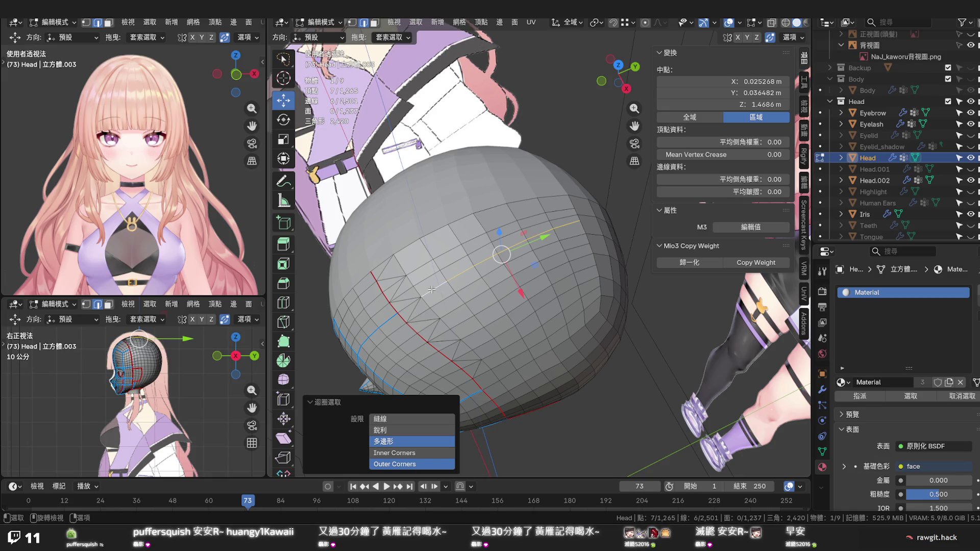
{"action": "left_click_drag", "start_coordinate": [431, 290], "coordinate": [365, 304]}
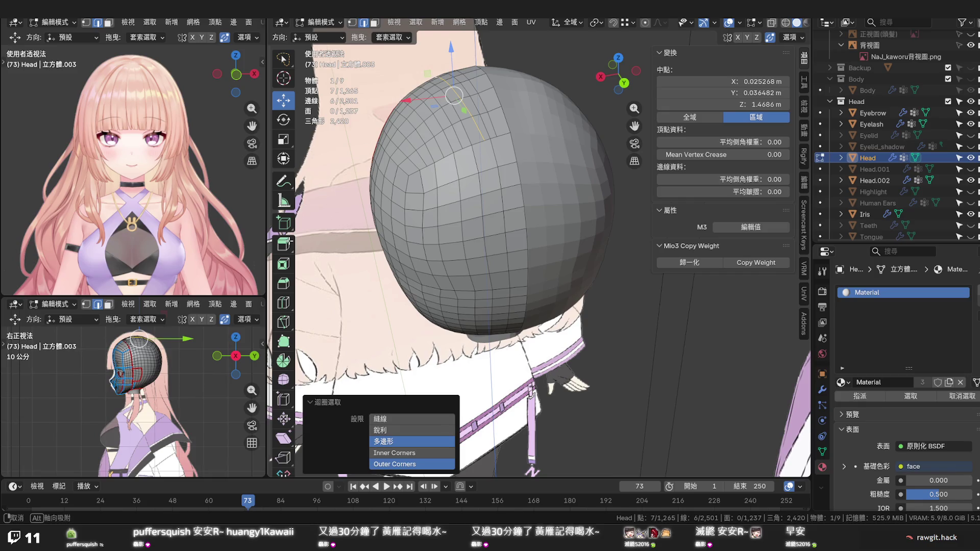
{"action": "left_click_drag", "start_coordinate": [403, 303], "coordinate": [456, 280]}
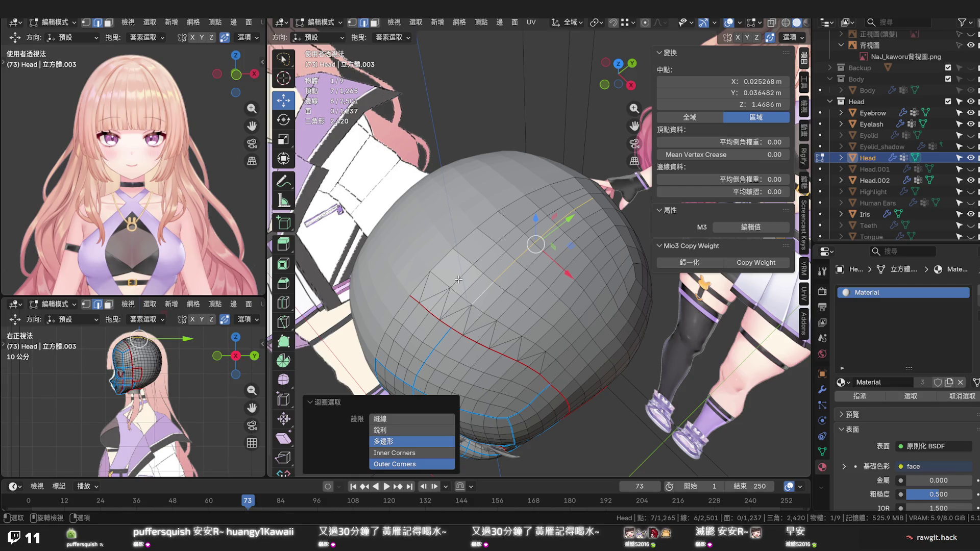
{"action": "left_click_drag", "start_coordinate": [458, 279], "coordinate": [382, 295]}
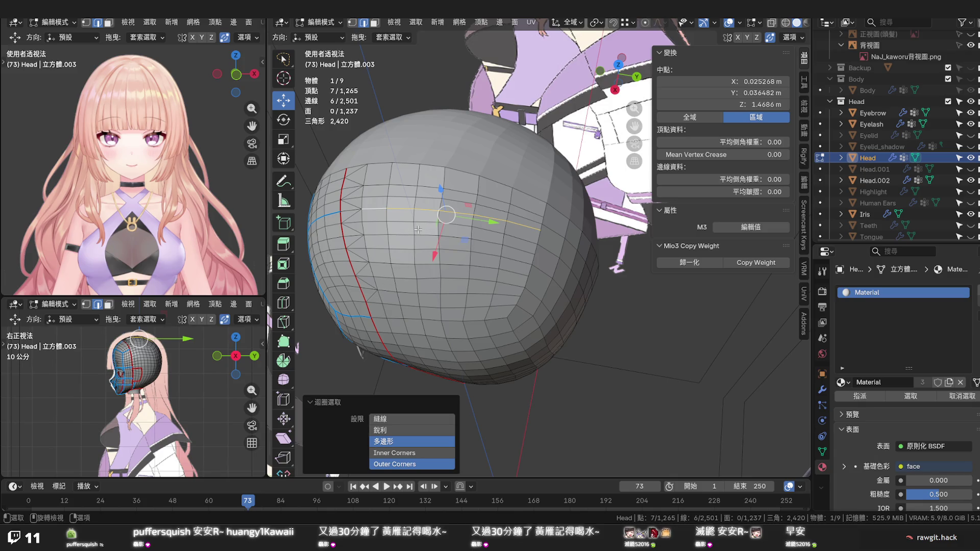
Undo the last dissolve and the zigzag cut, then face the red seam
{"action": "key", "text": "ctrl"}
{"action": "key", "text": "ctrl+z"}
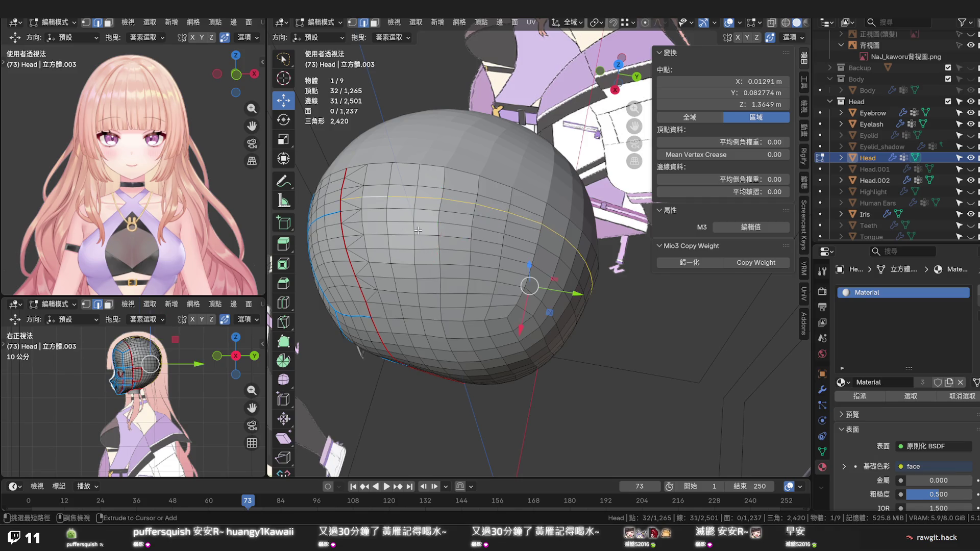
{"action": "key", "text": "ctrl+z"}
{"action": "key", "text": "ctrl+z"}
{"action": "key", "text": "ctrl+z"}
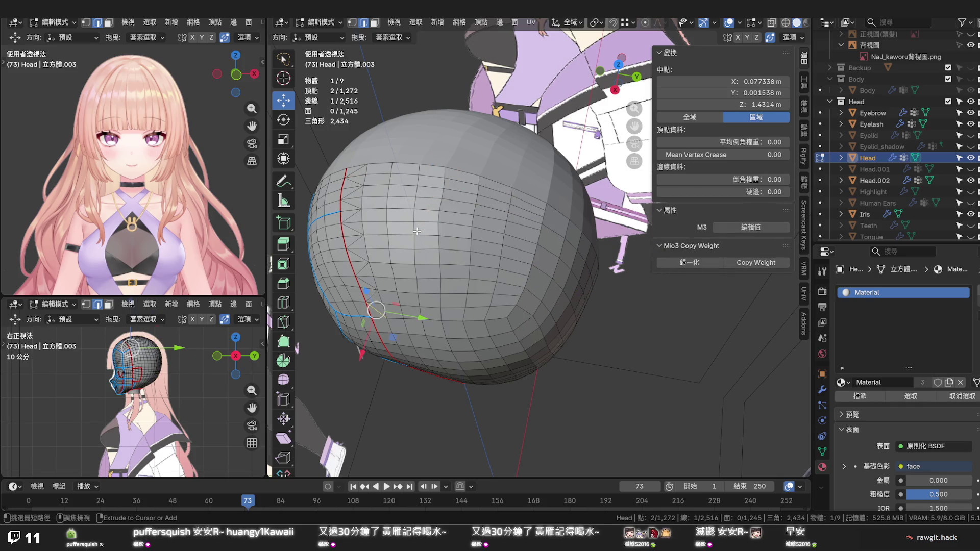
{"action": "left_click_drag", "start_coordinate": [417, 231], "coordinate": [492, 220]}
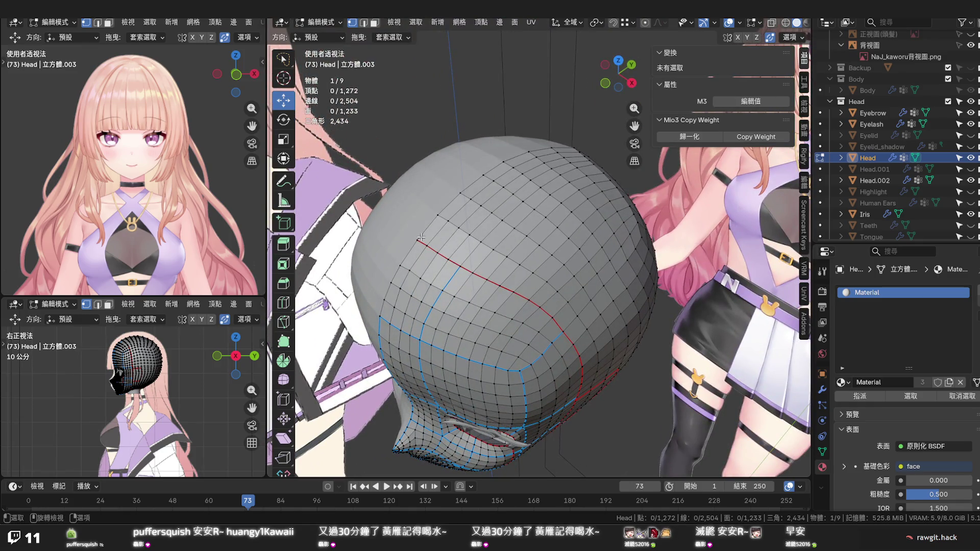
Knife a new zigzag along the red seam, correcting the misplaced final point
{"action": "key", "text": "k"}
{"action": "left_click", "coordinate": [417, 240]}
{"action": "left_click", "coordinate": [447, 221]}
{"action": "left_click", "coordinate": [437, 252]}
{"action": "left_click", "coordinate": [469, 235]}
{"action": "left_click", "coordinate": [459, 267]}
{"action": "left_click", "coordinate": [494, 250]}
{"action": "left_click", "coordinate": [487, 279]}
{"action": "left_click", "coordinate": [519, 264]}
{"action": "left_click", "coordinate": [514, 292]}
{"action": "left_click", "coordinate": [546, 282]}
{"action": "left_click", "coordinate": [541, 306]}
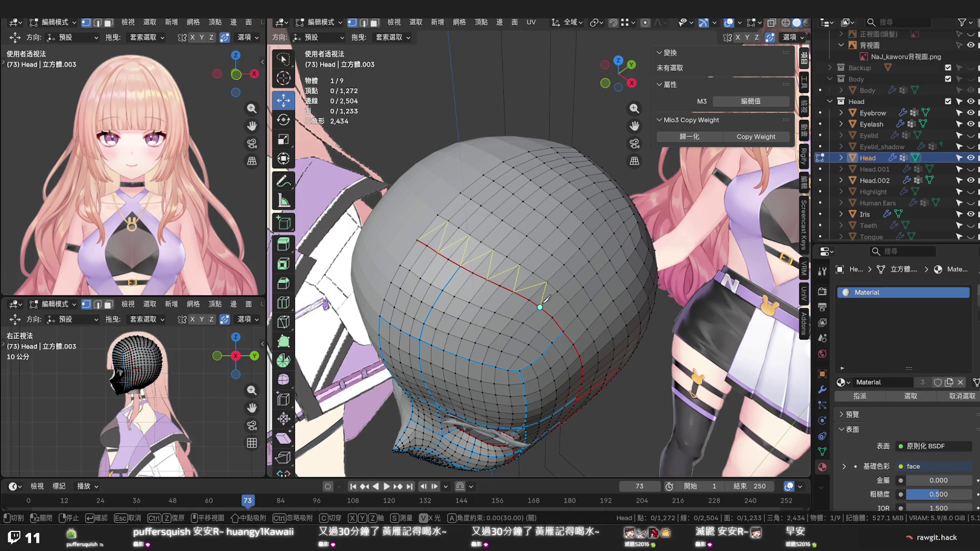
{"action": "key", "text": "ctrl+z"}
{"action": "left_click", "coordinate": [568, 302]}
Dissolve the first two vertical edge loops above the red seam
{"action": "left_click", "coordinate": [555, 301]}
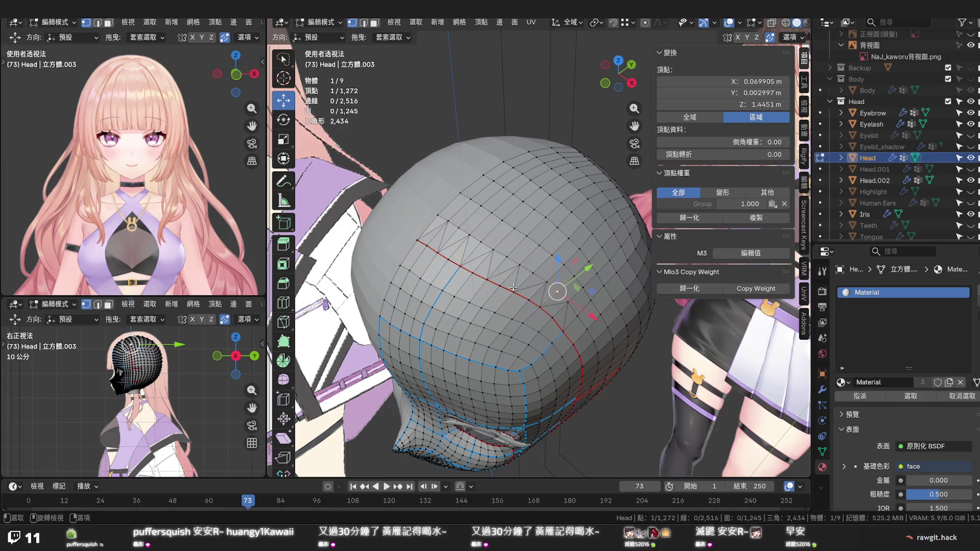
{"action": "left_click", "coordinate": [451, 232]}
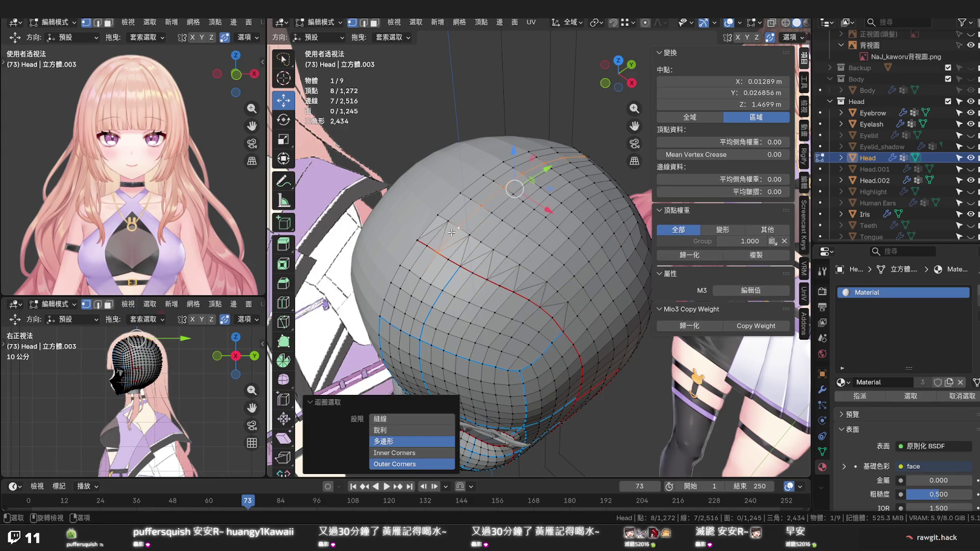
{"action": "key", "text": "x"}
{"action": "left_click", "coordinate": [456, 235]}
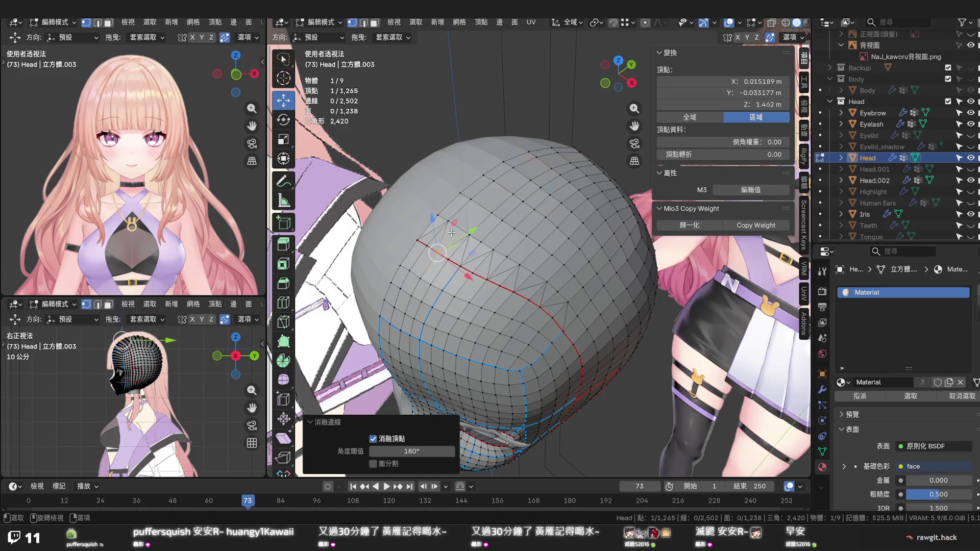
{"action": "left_click", "coordinate": [472, 249]}
{"action": "key", "text": "x"}
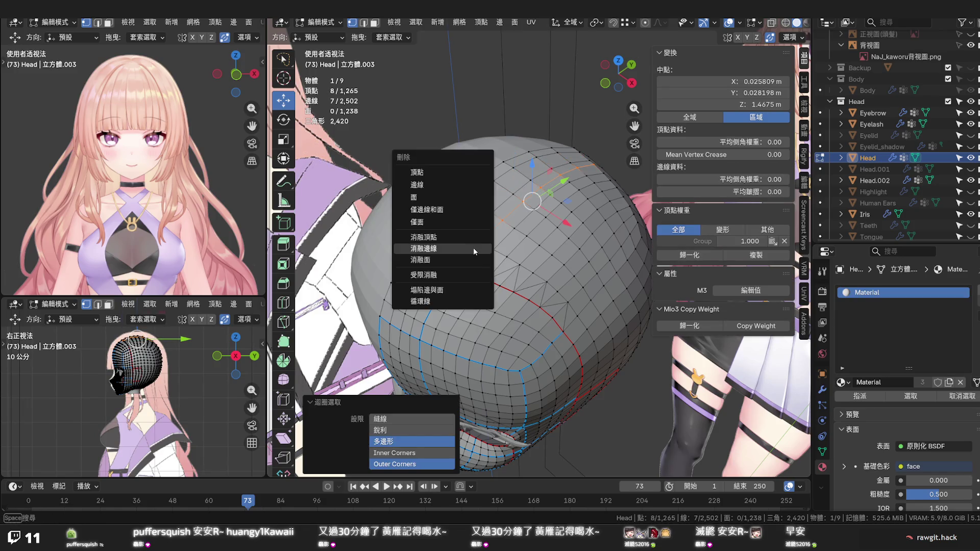
{"action": "left_click", "coordinate": [472, 248]}
Dissolve two more vertical loops along the seam, bringing the mesh to 2,460 edges
{"action": "left_click", "coordinate": [501, 263]}
{"action": "key", "text": "x"}
{"action": "left_click", "coordinate": [503, 261]}
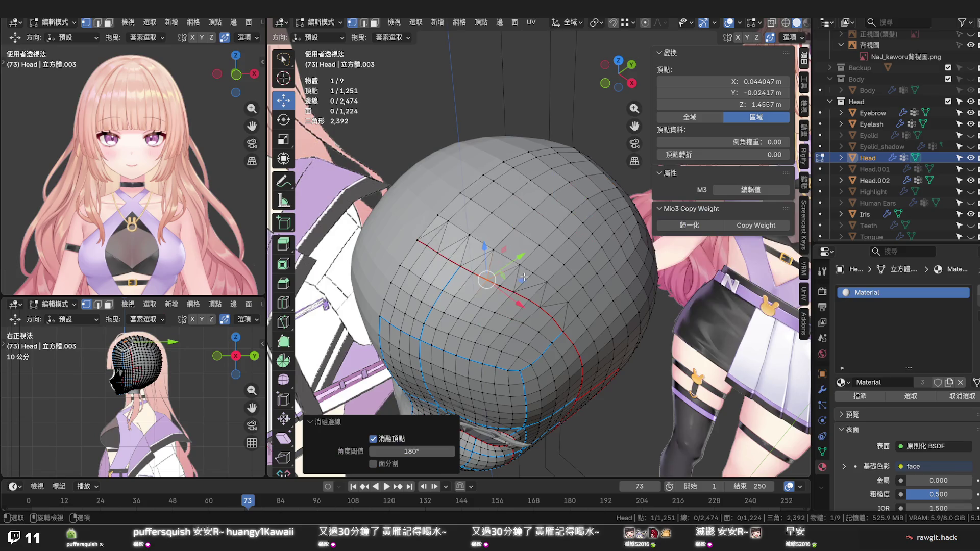
{"action": "left_click", "coordinate": [528, 280]}
{"action": "key", "text": "x"}
{"action": "left_click", "coordinate": [528, 279]}
{"action": "left_click_drag", "start_coordinate": [528, 280], "coordinate": [394, 225]}
Dissolve the surplus edge loop above the seam
{"action": "left_click", "coordinate": [392, 219]}
{"action": "key", "text": "x"}
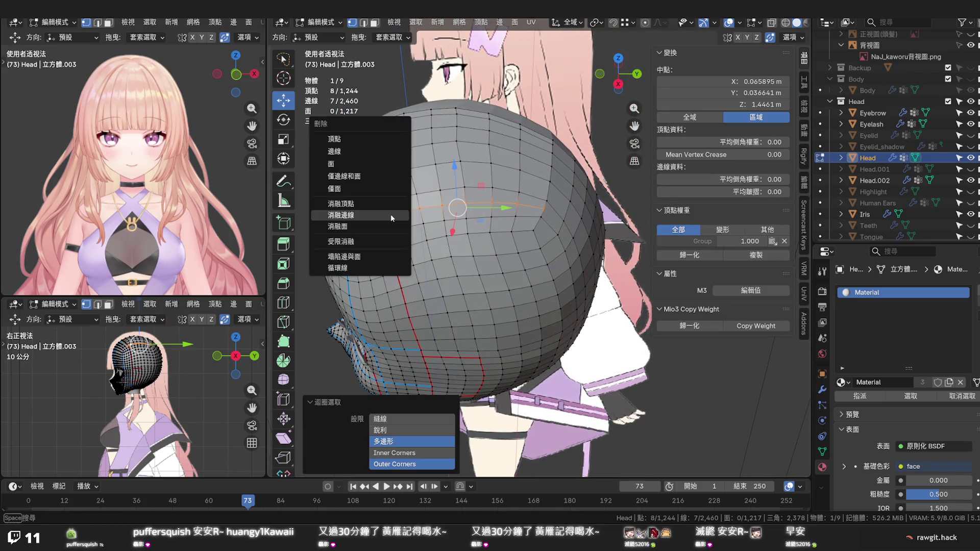
{"action": "left_click", "coordinate": [391, 213]}
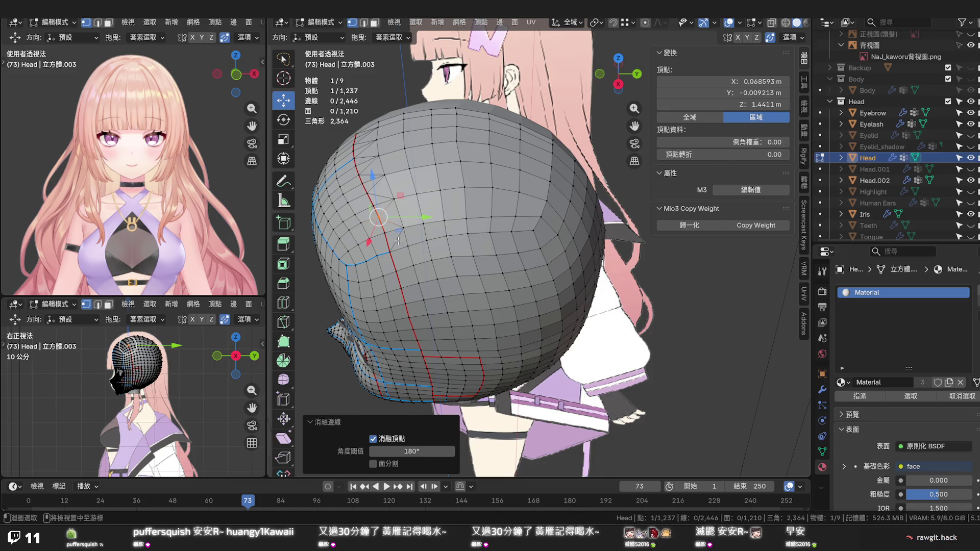
Dissolve the stray edge between two vertices, leaving 2,445 edges and 1,209 faces
{"action": "left_click", "coordinate": [400, 244]}
{"action": "key", "text": "x"}
{"action": "left_click", "coordinate": [378, 240]}
{"action": "left_click", "coordinate": [475, 246]}
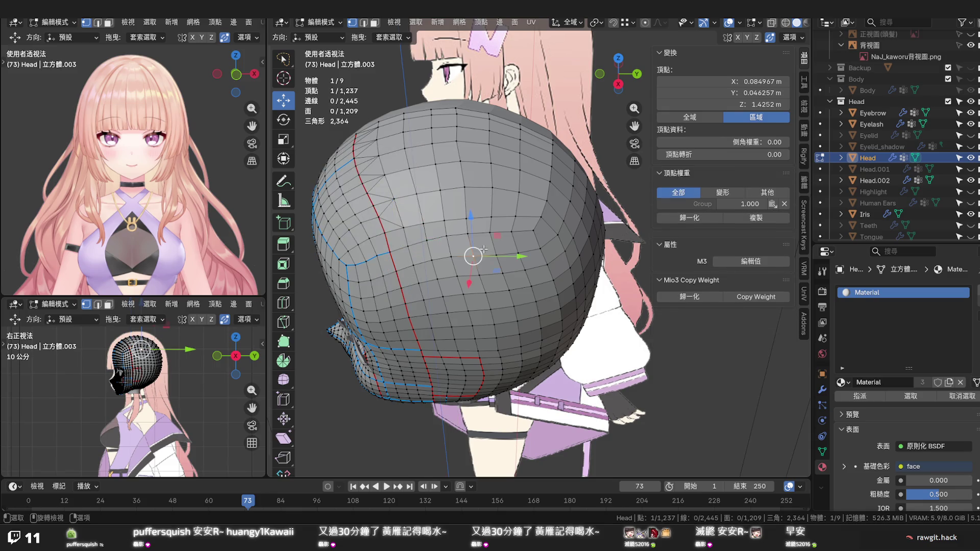
{"action": "left_click_drag", "start_coordinate": [475, 246], "coordinate": [399, 267]}
{"action": "left_click_drag", "start_coordinate": [473, 181], "coordinate": [493, 266]}
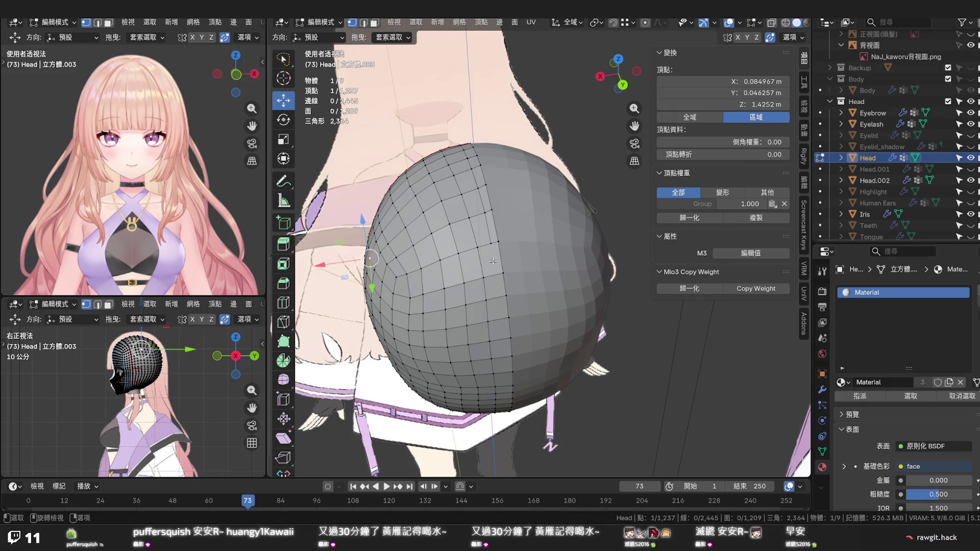
Knife a new edge between two back-of-head vertices, reaching 2,446 edges, and save the file
{"action": "key", "text": "k"}
{"action": "left_click", "coordinate": [491, 244]}
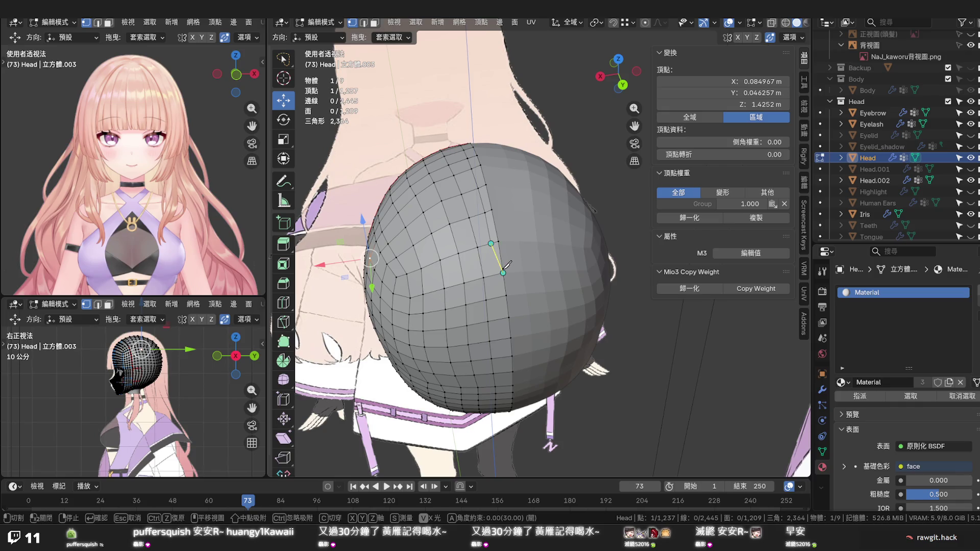
{"action": "left_click", "coordinate": [503, 272]}
{"action": "key", "text": "Return"}
{"action": "key", "text": "alt+a"}
{"action": "left_click_drag", "start_coordinate": [524, 255], "coordinate": [591, 146]}
{"action": "key", "text": "ctrl+s"}
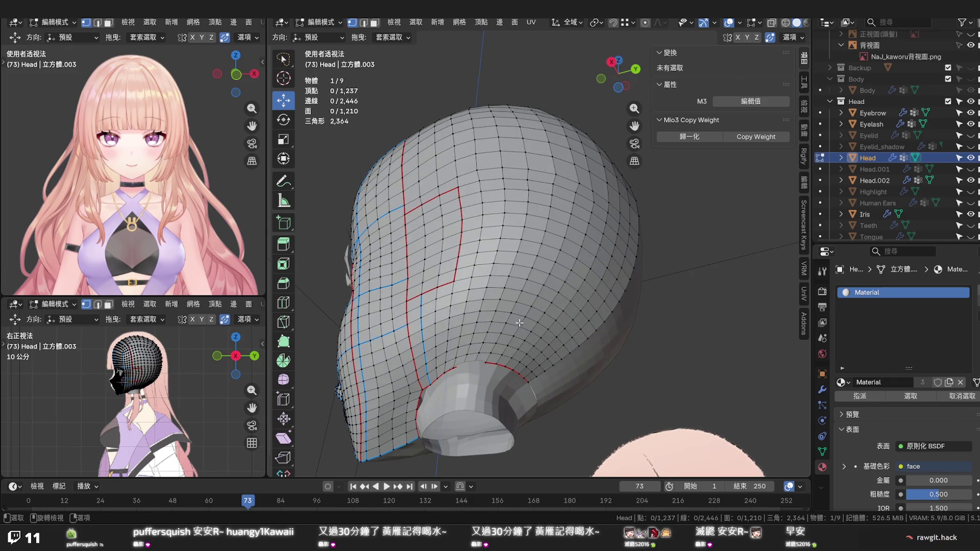
Inspect the head from several angles and save the file
{"action": "left_click_drag", "start_coordinate": [501, 338], "coordinate": [508, 340]}
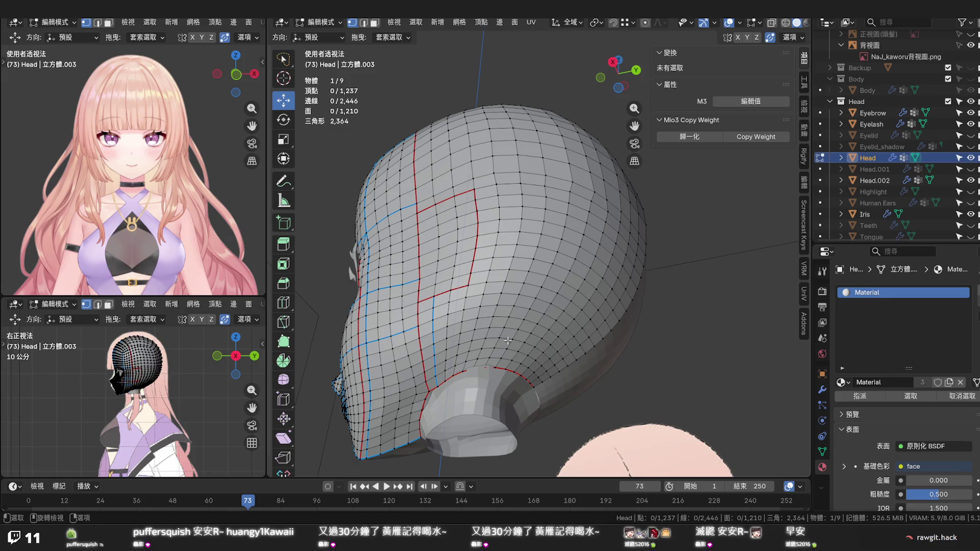
{"action": "left_click_drag", "start_coordinate": [508, 341], "coordinate": [513, 408]}
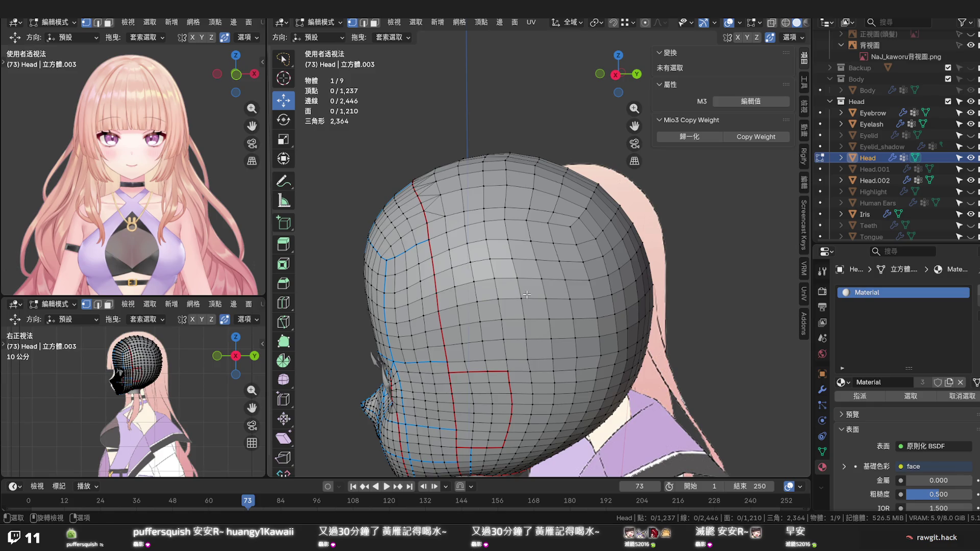
{"action": "left_click_drag", "start_coordinate": [510, 297], "coordinate": [520, 277]}
{"action": "key", "text": "ctrl+s"}
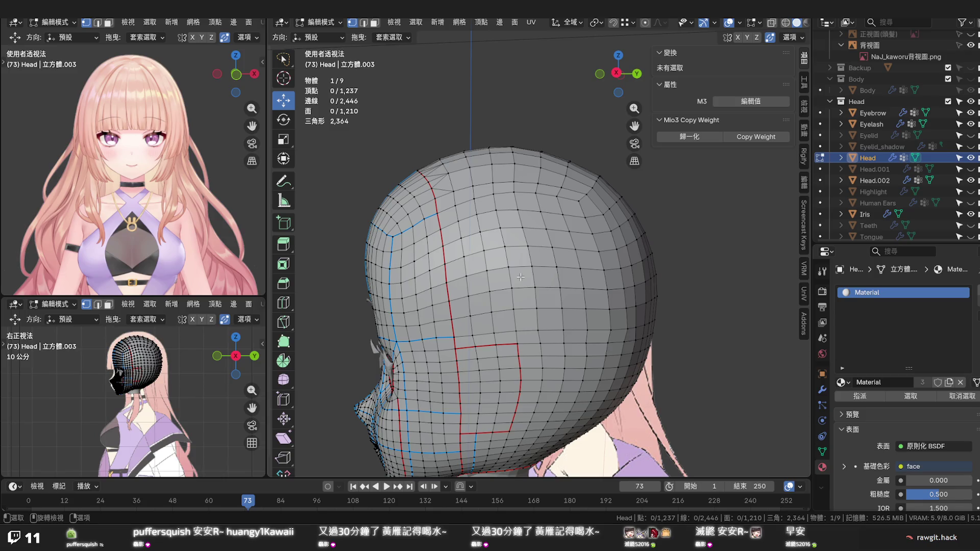
Set the Group weight of the vertical edge loop on the head to 0
{"action": "left_click_drag", "start_coordinate": [506, 297], "coordinate": [506, 267]}
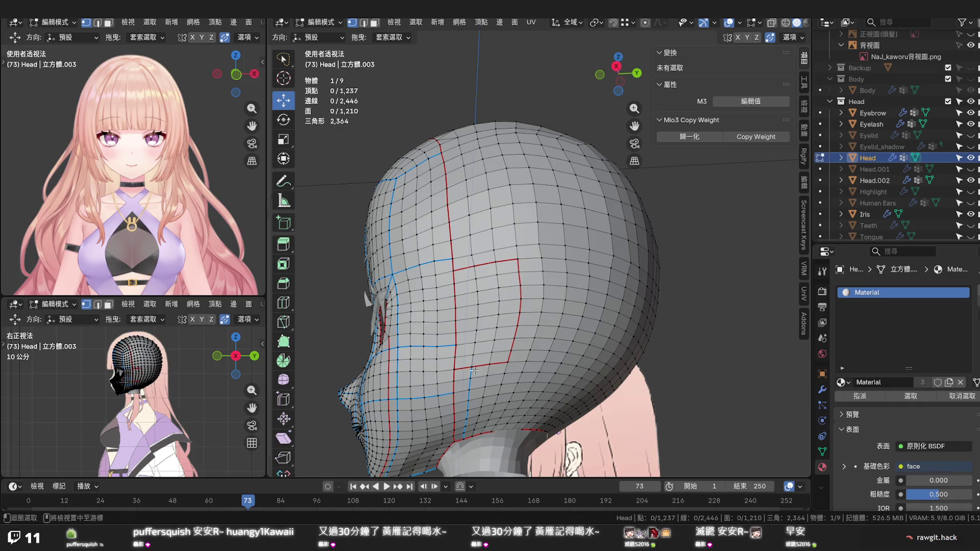
{"action": "left_click", "coordinate": [470, 373]}
{"action": "left_click", "coordinate": [751, 241]}
{"action": "type", "text": "0"}
{"action": "key", "text": "Return"}
{"action": "left_click", "coordinate": [733, 397]}
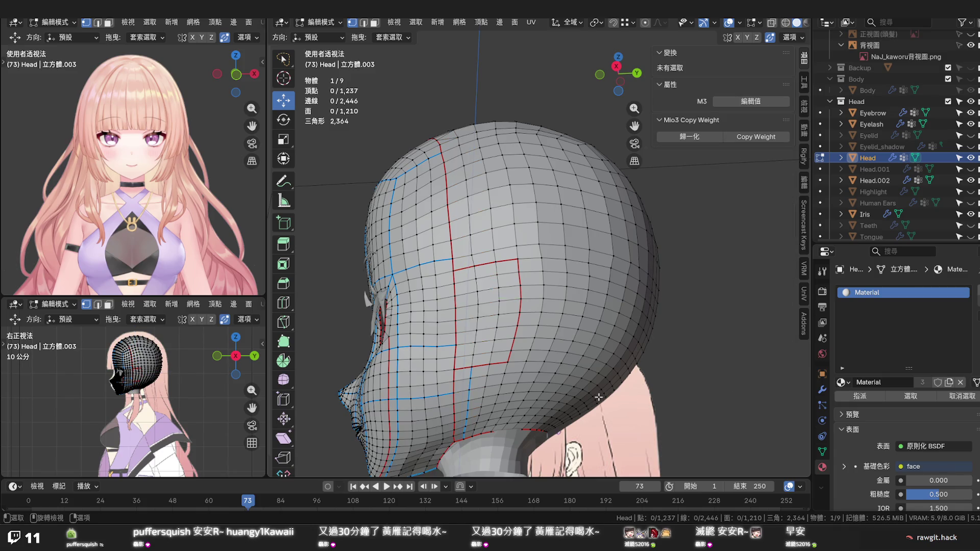
Set the forehead edge loop's Mean Bevel Weight to 0 and save 2026.05.27 罐子Na模型.blend
{"action": "left_click", "coordinate": [470, 373]}
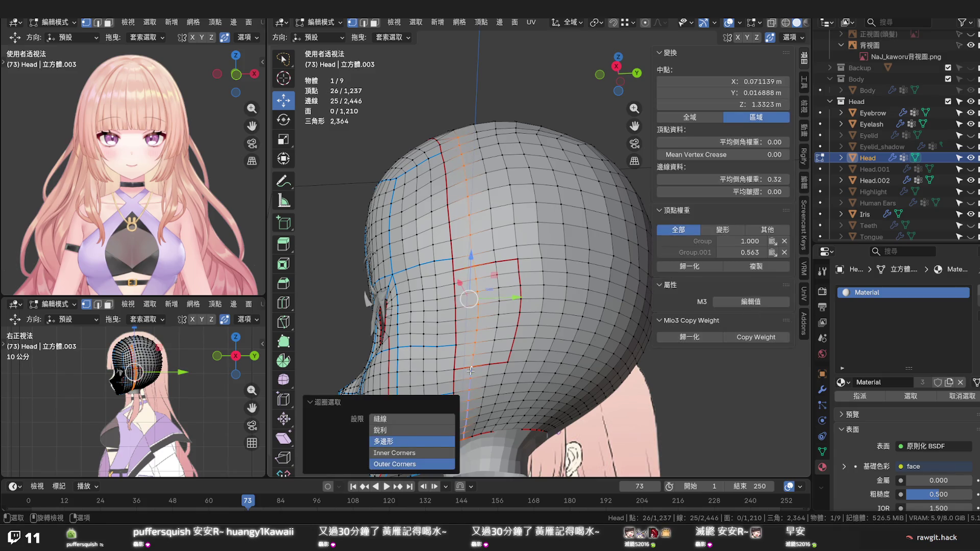
{"action": "key", "text": "2"}
{"action": "left_click", "coordinate": [758, 180]}
{"action": "type", "text": "0"}
{"action": "key", "text": "Return"}
{"action": "left_click", "coordinate": [774, 374]}
{"action": "left_click_drag", "start_coordinate": [743, 364], "coordinate": [749, 335]}
{"action": "key", "text": "ctrl+s"}
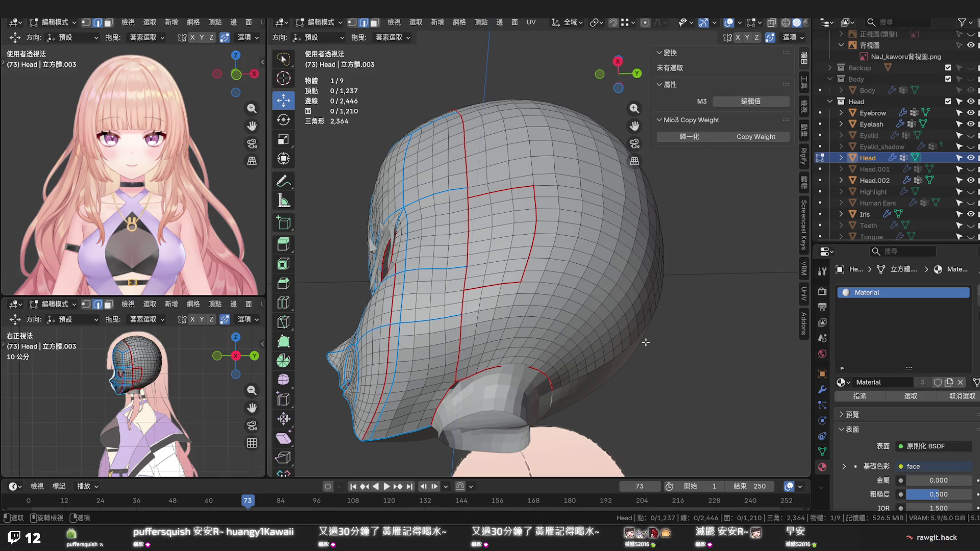
View the head from below and start a knife cut at the ear-opening vertex
{"action": "left_click_drag", "start_coordinate": [548, 338], "coordinate": [521, 326]}
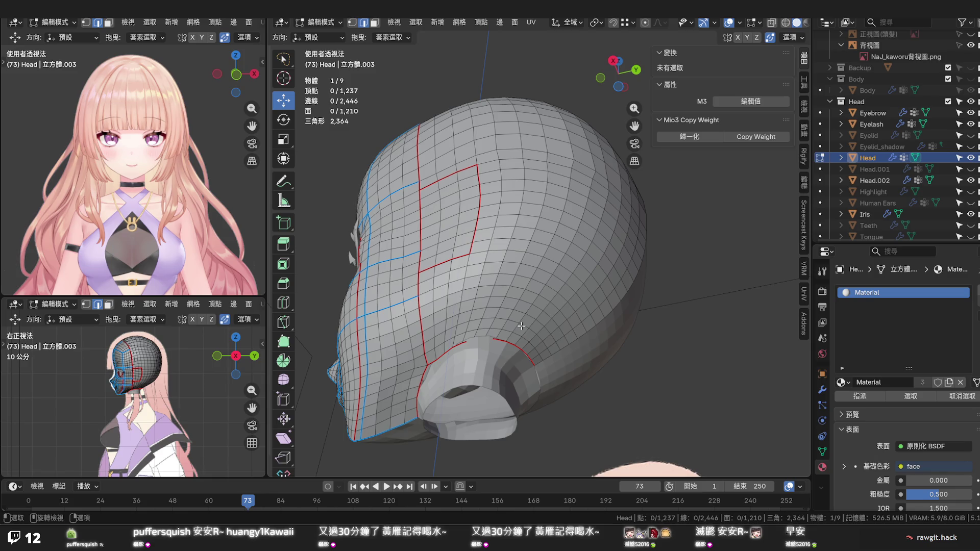
{"action": "left_click_drag", "start_coordinate": [521, 326], "coordinate": [510, 229]}
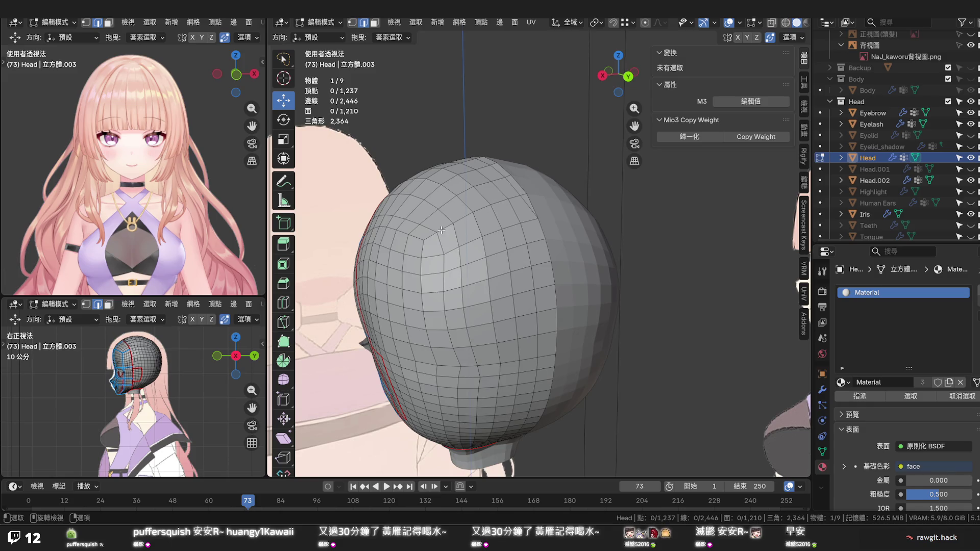
{"action": "left_click_drag", "start_coordinate": [433, 274], "coordinate": [459, 343]}
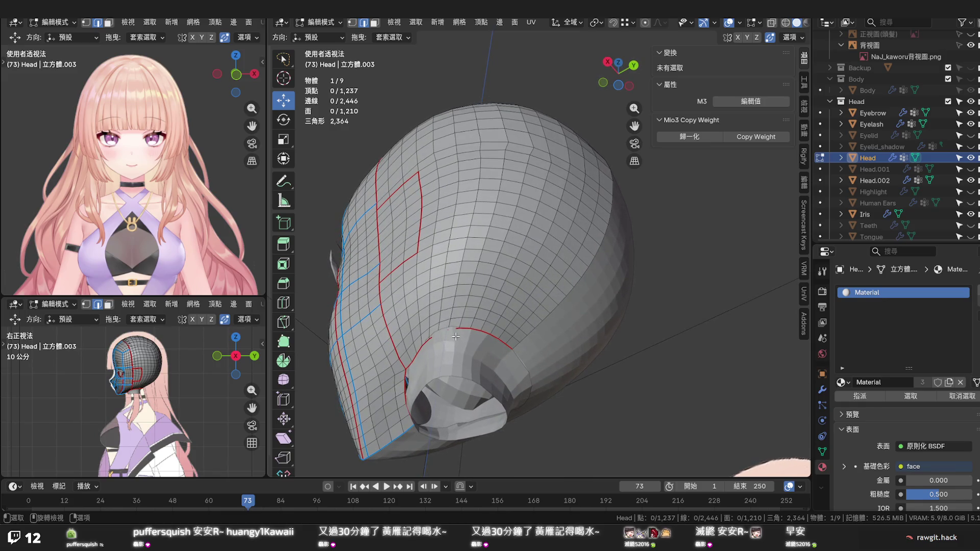
{"action": "key", "text": "k"}
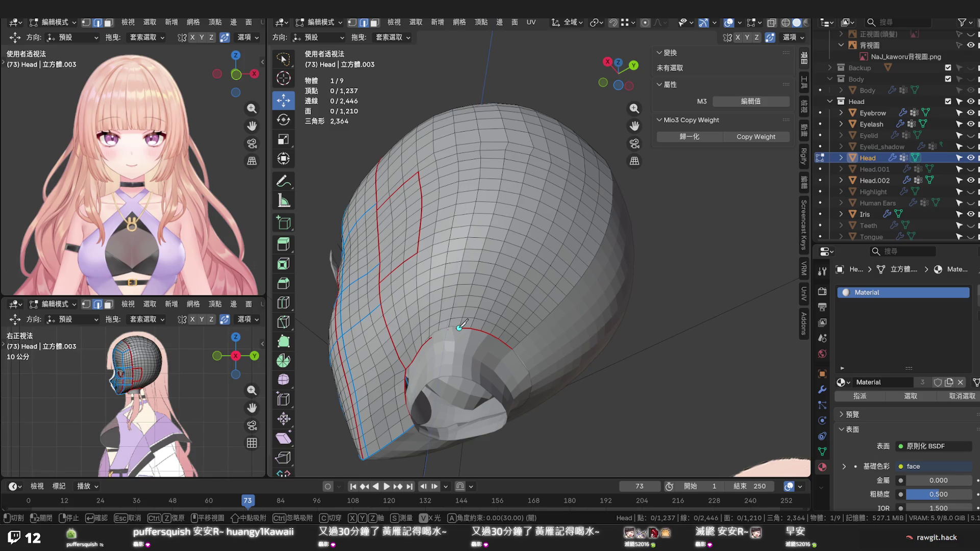
{"action": "left_click", "coordinate": [459, 327]}
Replace the stray knife point with one above the ear opening and commit the cut, reaching 1,238 vertices
{"action": "left_click", "coordinate": [476, 201]}
{"action": "key", "text": "ctrl+z"}
{"action": "left_click", "coordinate": [458, 317]}
{"action": "left_click", "coordinate": [459, 309]}
{"action": "key", "text": "Return"}
{"action": "left_click_drag", "start_coordinate": [472, 272], "coordinate": [488, 282]}
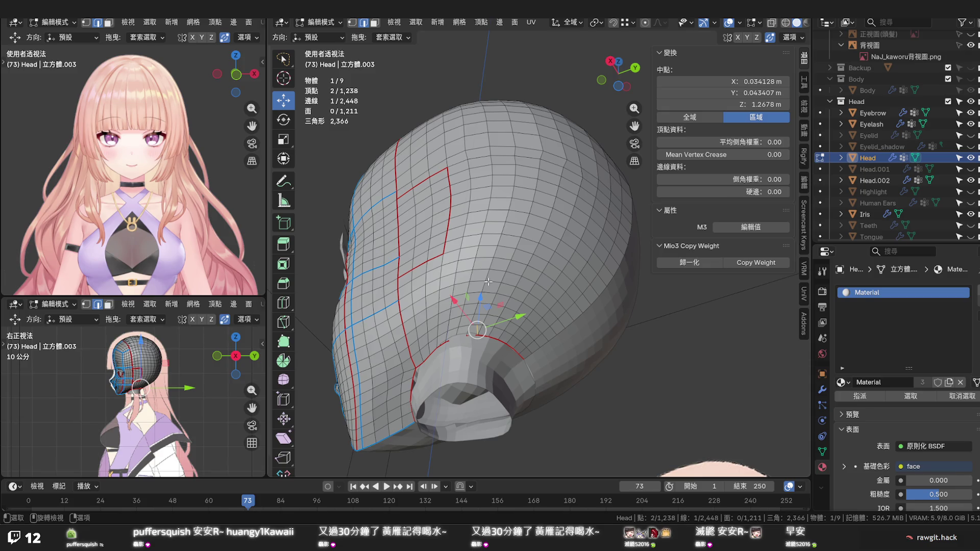
{"action": "left_click_drag", "start_coordinate": [489, 282], "coordinate": [521, 352]}
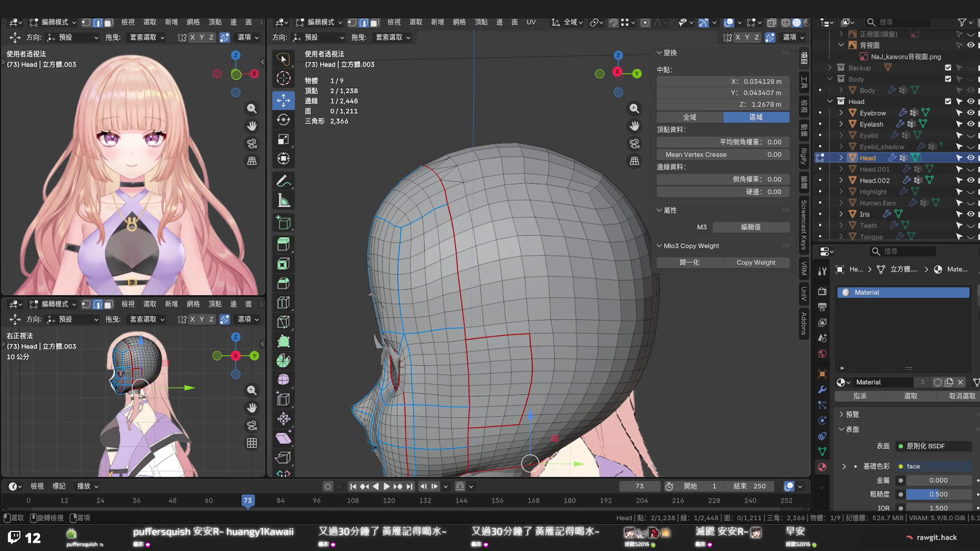
{"action": "left_click_drag", "start_coordinate": [530, 306], "coordinate": [531, 316]}
Apply Set Edge Flow to the shortest edge path from the top of the head downward
{"action": "left_click", "coordinate": [514, 217]}
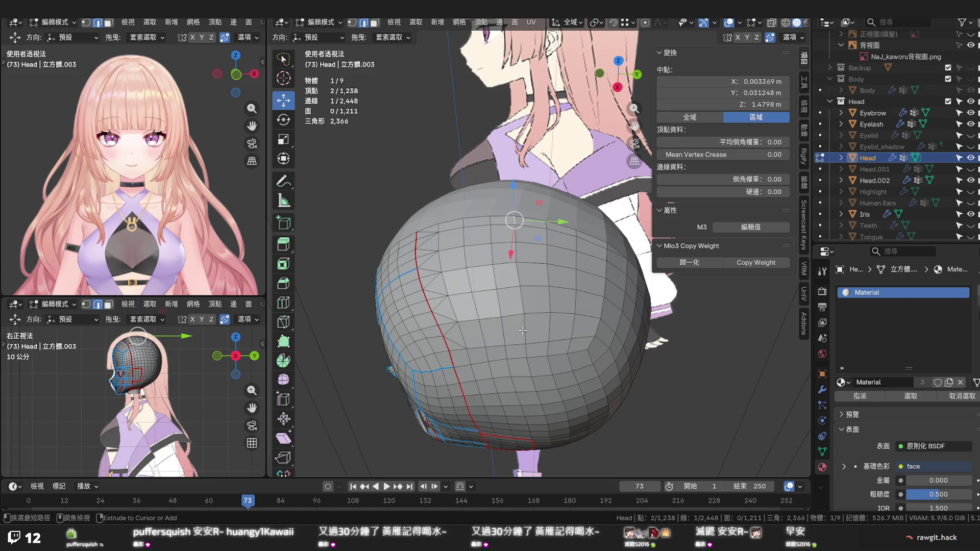
{"action": "left_click", "coordinate": [523, 330]}
{"action": "key", "text": "ctrl+e"}
{"action": "left_click", "coordinate": [522, 331]}
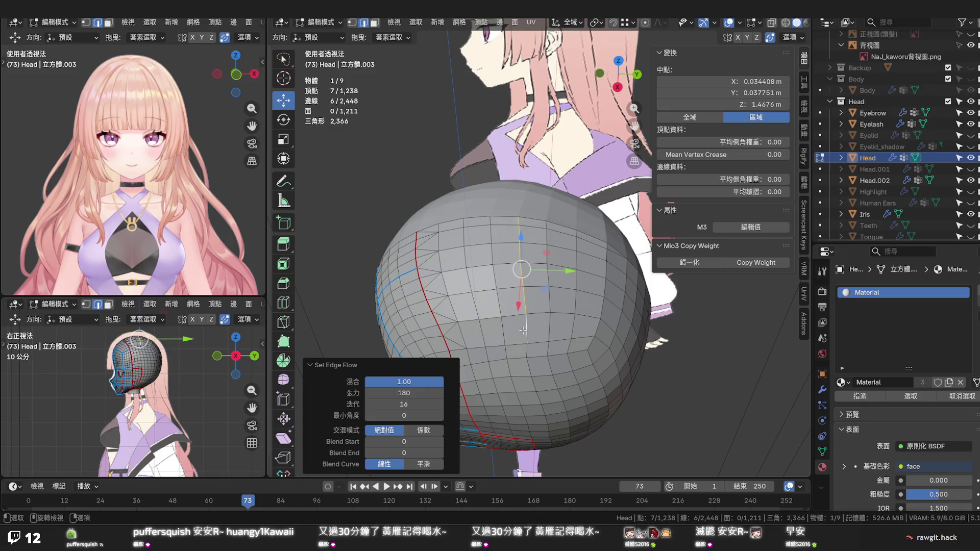
Review the head from several angles and save 2026.05.27 罐子Na模型.blend
{"action": "left_click", "coordinate": [588, 203]}
{"action": "left_click_drag", "start_coordinate": [588, 203], "coordinate": [618, 282]}
{"action": "left_click", "coordinate": [649, 360]}
{"action": "left_click_drag", "start_coordinate": [647, 363], "coordinate": [653, 306]}
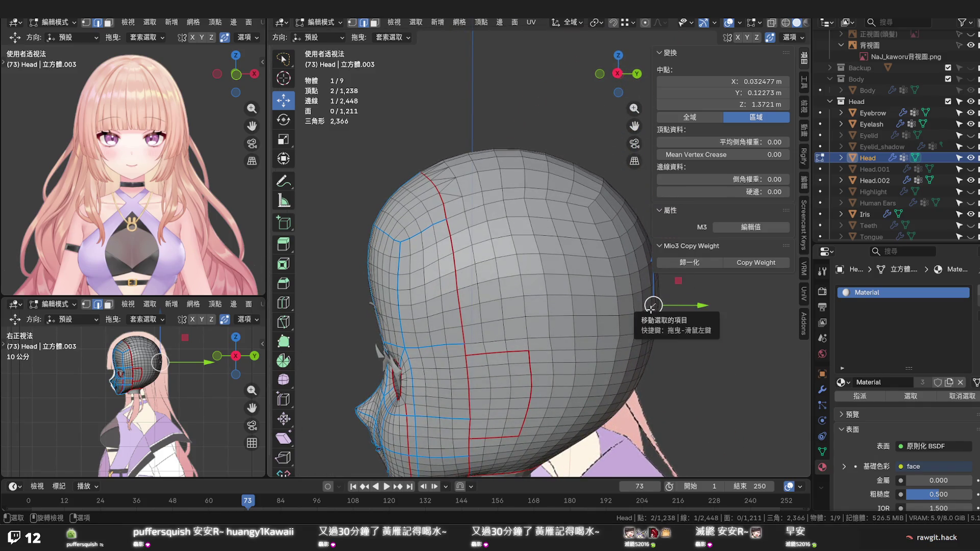
{"action": "key", "text": "ctrl+s"}
{"action": "left_click_drag", "start_coordinate": [607, 351], "coordinate": [585, 289]}
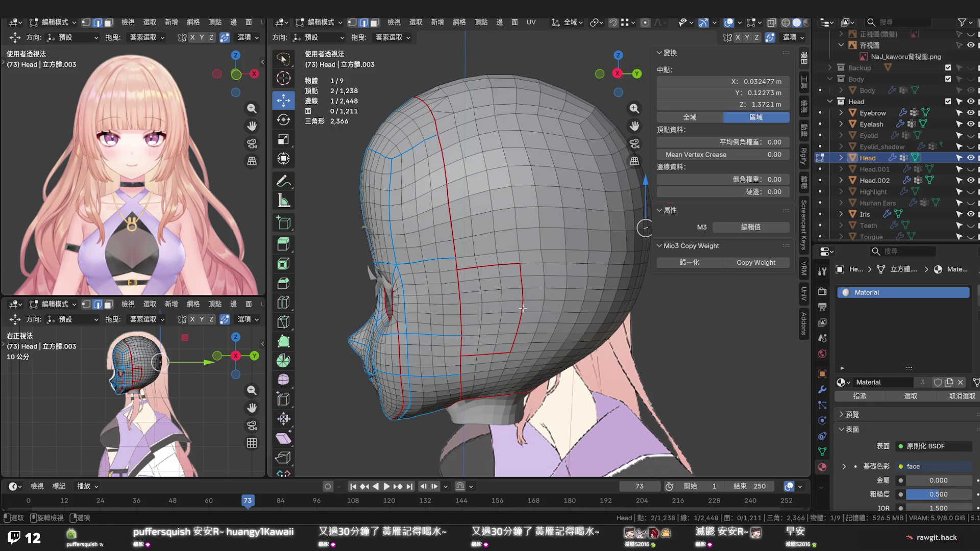
{"action": "left_click_drag", "start_coordinate": [522, 306], "coordinate": [469, 299]}
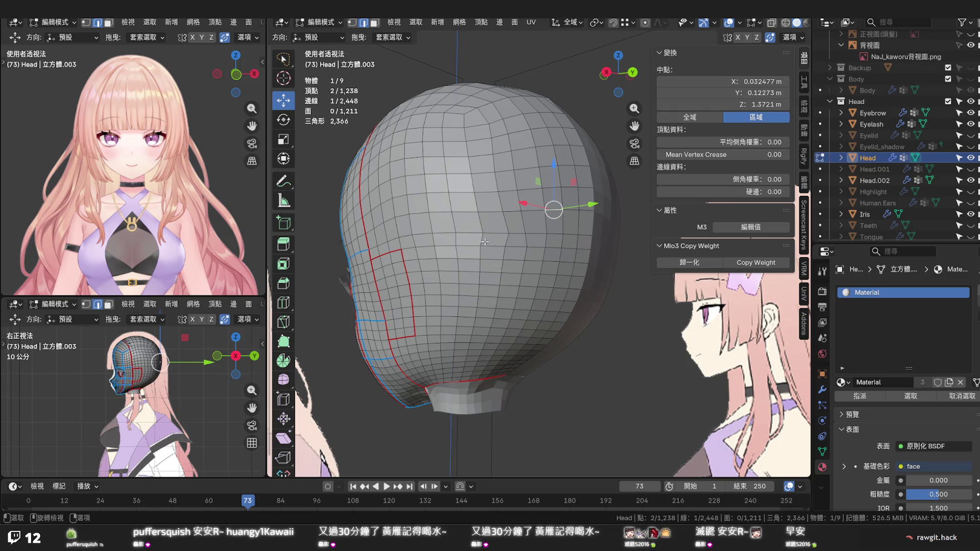
Select the vertical edge loop on the back of the head and apply Set Edge Flow
{"action": "key", "text": "1"}
{"action": "left_click", "coordinate": [485, 231]}
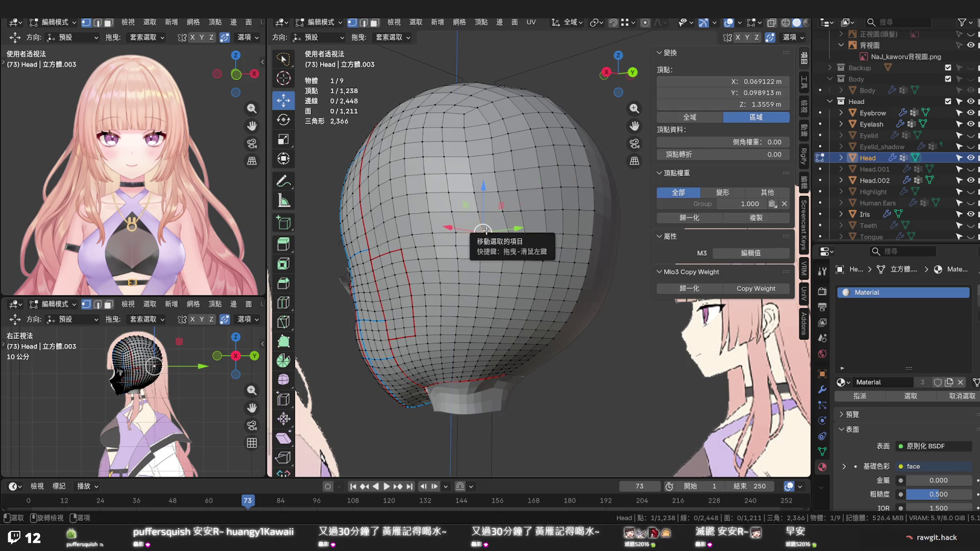
{"action": "key", "text": "g"}
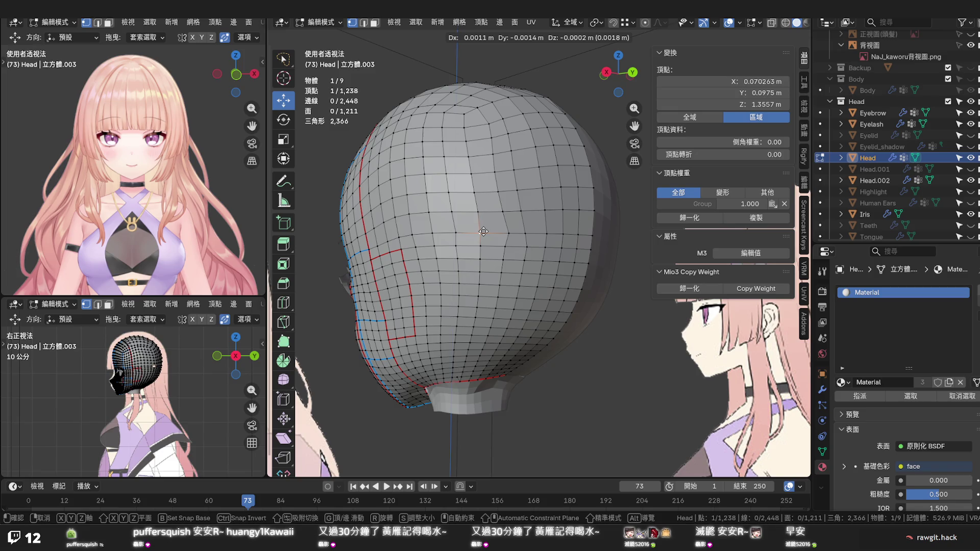
{"action": "left_click", "coordinate": [483, 232]}
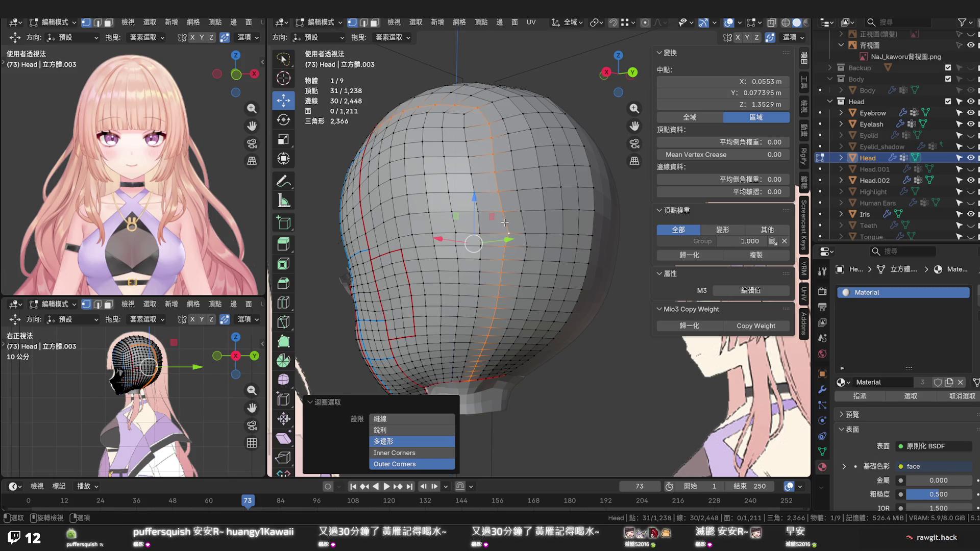
{"action": "key", "text": "q"}
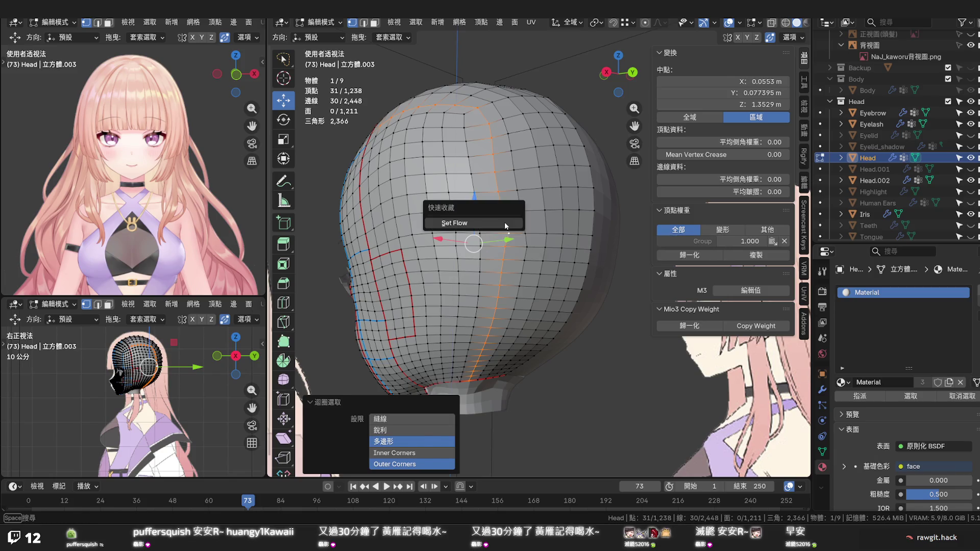
{"action": "left_click", "coordinate": [506, 223]}
{"action": "left_click_drag", "start_coordinate": [506, 226], "coordinate": [548, 294]}
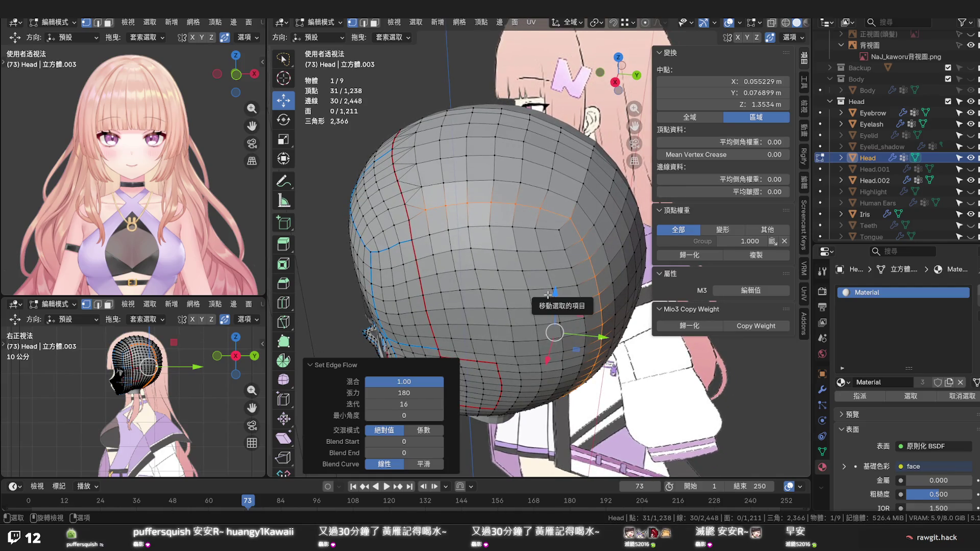
{"action": "left_click", "coordinate": [638, 378]}
Check another loop in and out of Edit Mode, deselect, and orbit to the face side
{"action": "left_click_drag", "start_coordinate": [638, 377], "coordinate": [555, 312]}
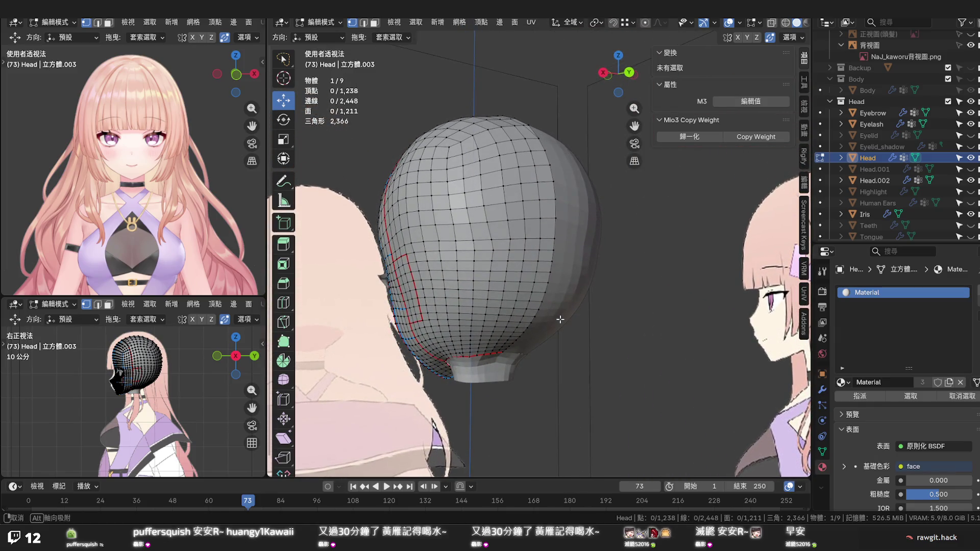
{"action": "left_click", "coordinate": [495, 240]}
{"action": "left_click_drag", "start_coordinate": [495, 240], "coordinate": [541, 293]}
{"action": "key", "text": "Tab"}
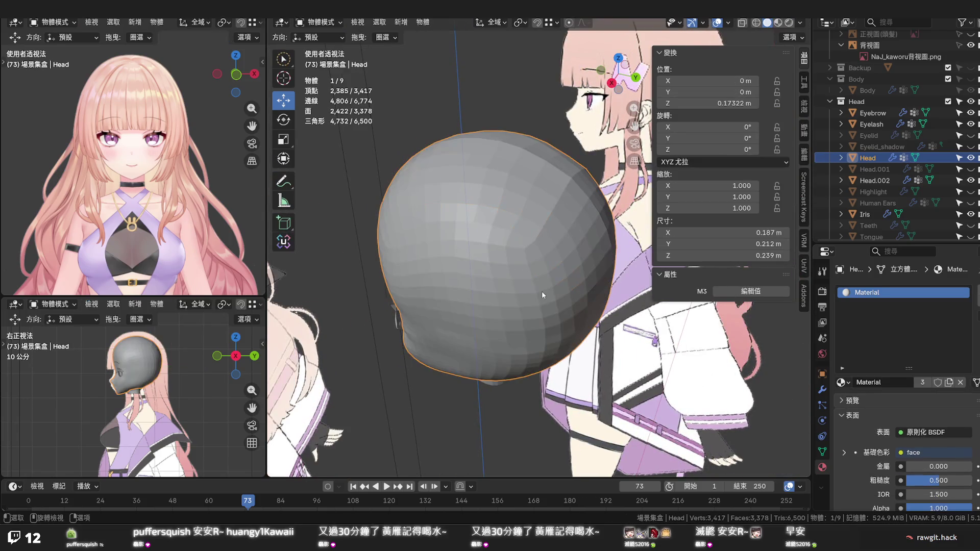
{"action": "key", "text": "Tab"}
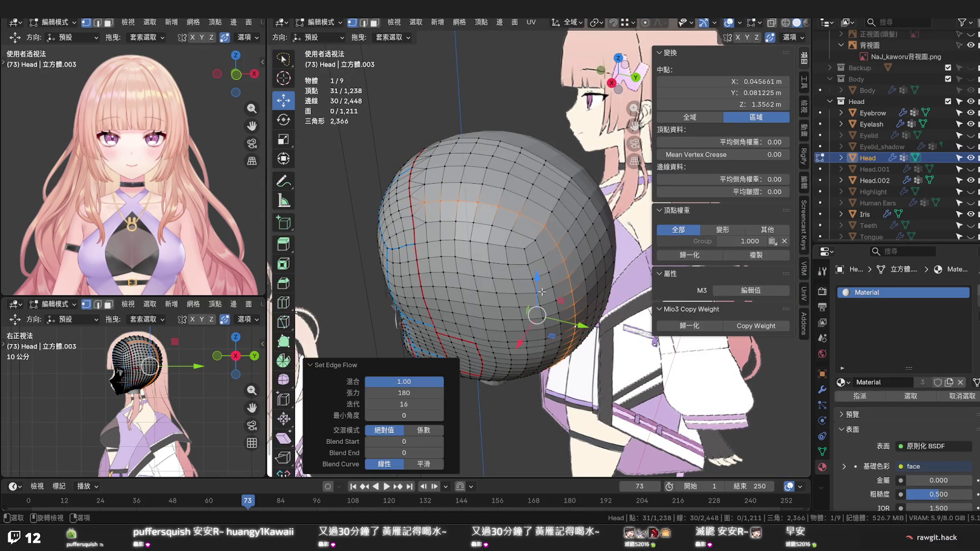
{"action": "left_click", "coordinate": [636, 371]}
{"action": "left_click_drag", "start_coordinate": [637, 371], "coordinate": [581, 175]}
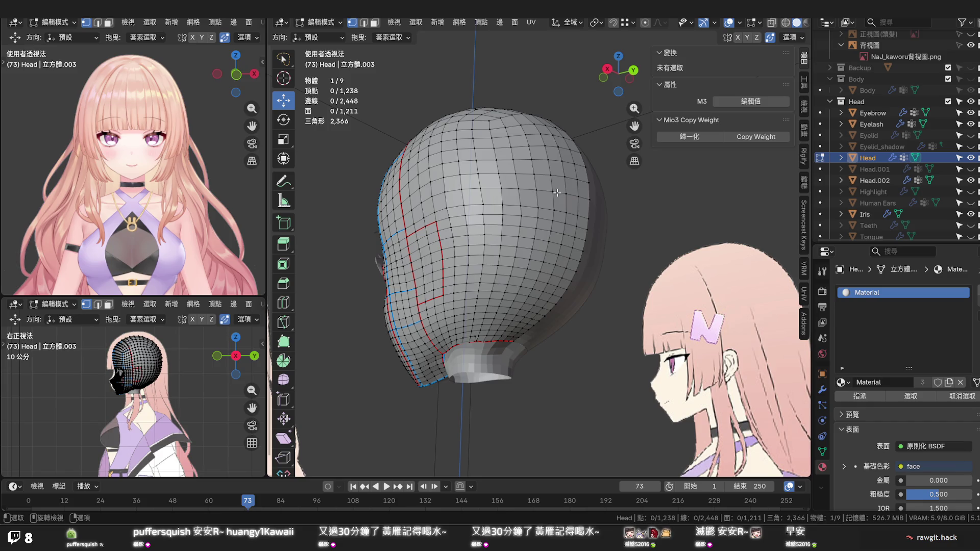
{"action": "left_click_drag", "start_coordinate": [556, 193], "coordinate": [620, 195]}
{"action": "left_click_drag", "start_coordinate": [642, 195], "coordinate": [633, 196]}
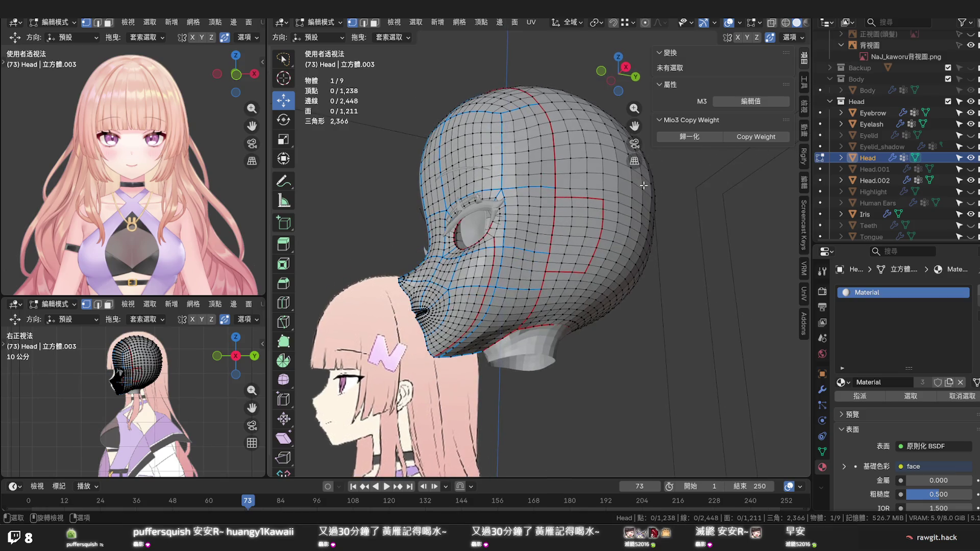
{"action": "left_click", "coordinate": [881, 181]}
{"action": "key", "text": "alt+q"}
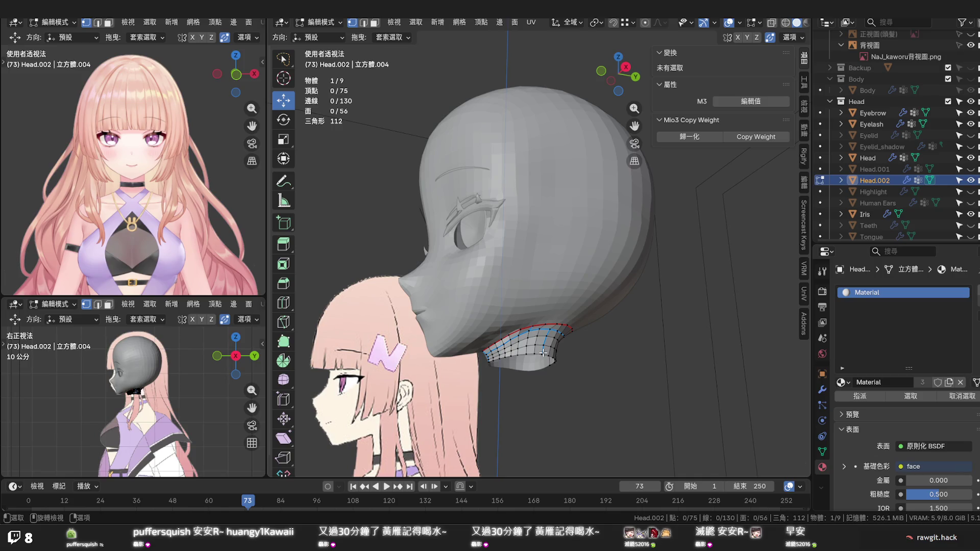
{"action": "left_click", "coordinate": [543, 352]}
{"action": "left_click_drag", "start_coordinate": [543, 352], "coordinate": [548, 308]}
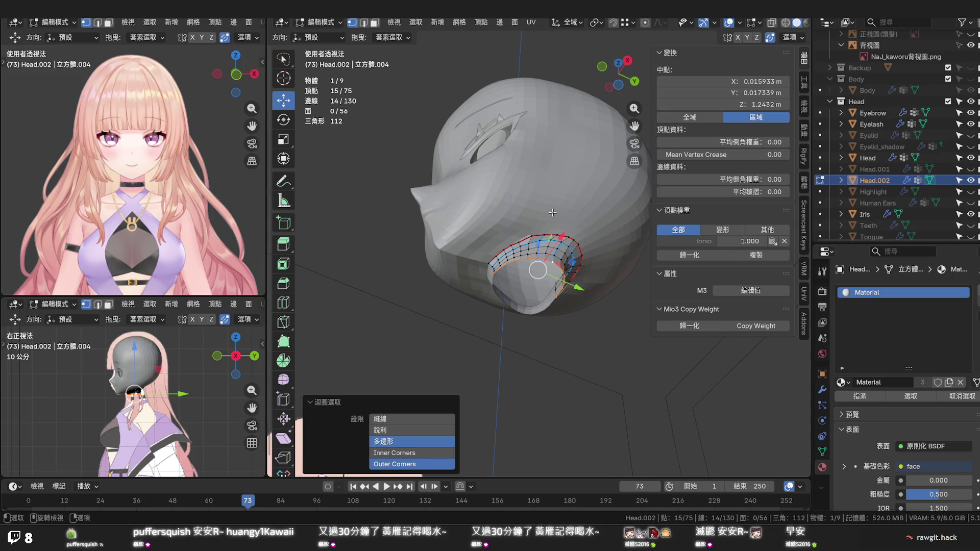
{"action": "key", "text": "Tab"}
{"action": "left_click", "coordinate": [544, 207]}
{"action": "key", "text": "Tab"}
{"action": "left_click_drag", "start_coordinate": [542, 206], "coordinate": [511, 243]}
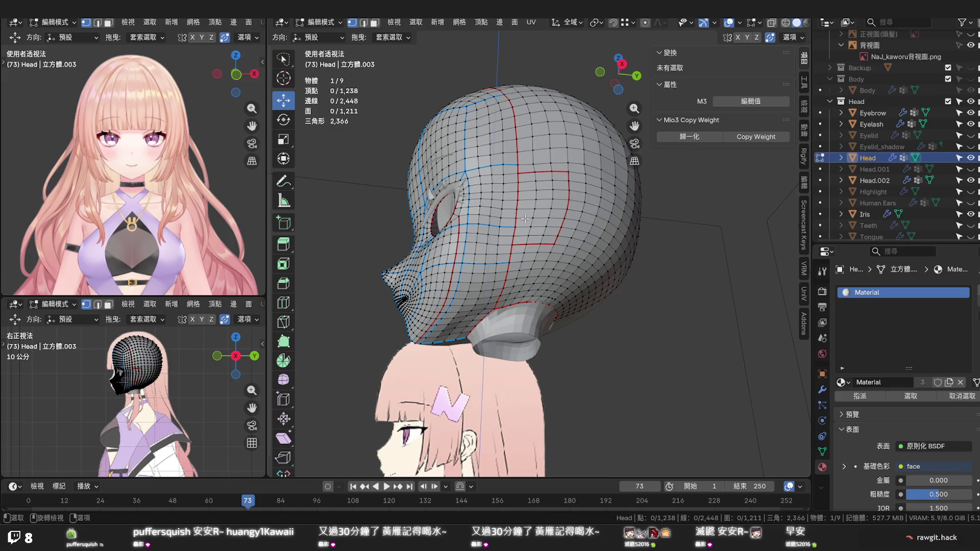
In side view, select the vertex path along the horizontal row on the side of the head
{"action": "left_click_drag", "start_coordinate": [556, 236], "coordinate": [536, 276]}
{"action": "key", "text": "KP_1"}
{"action": "key", "text": "KP_3"}
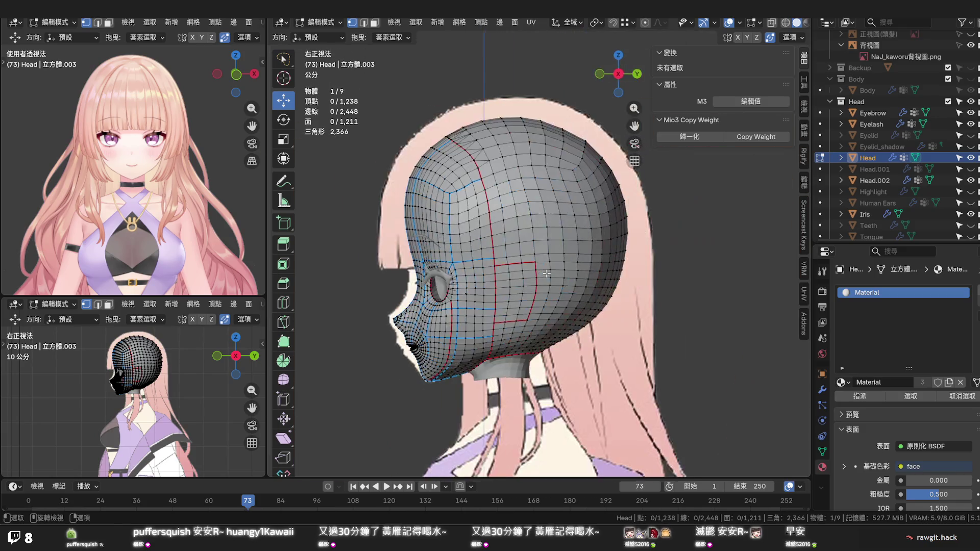
{"action": "scroll", "scroll_direction": "up", "scroll_amount": 3}
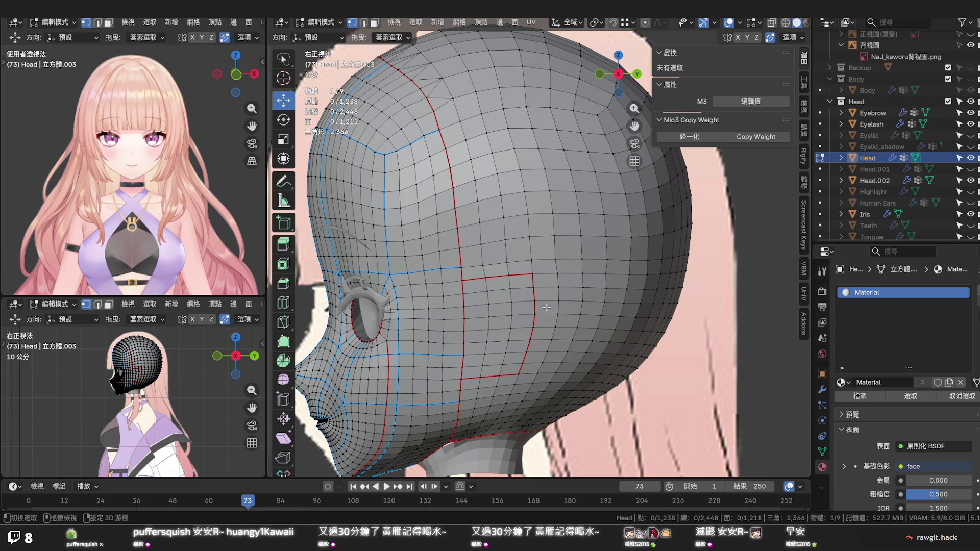
{"action": "left_click", "coordinate": [465, 281]}
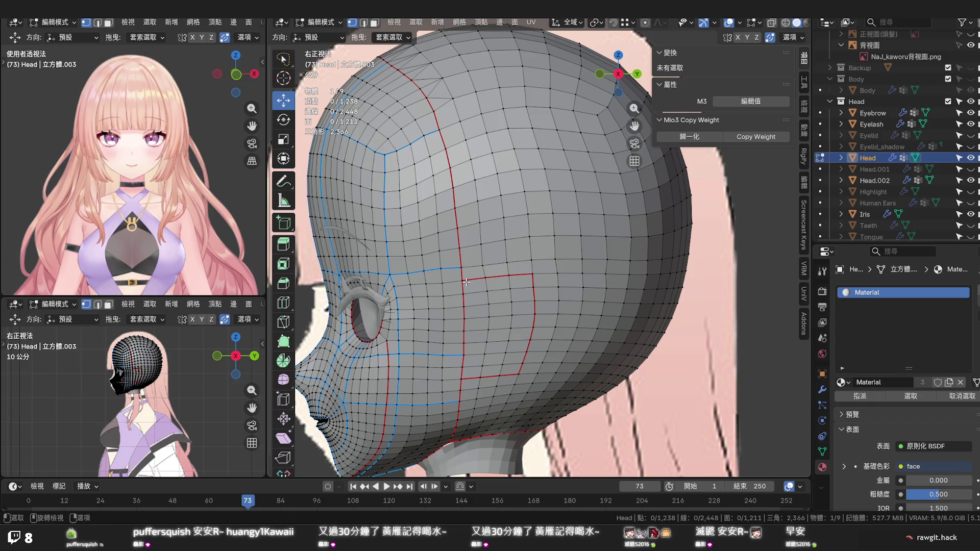
{"action": "scroll", "scroll_direction": "up", "scroll_amount": 3}
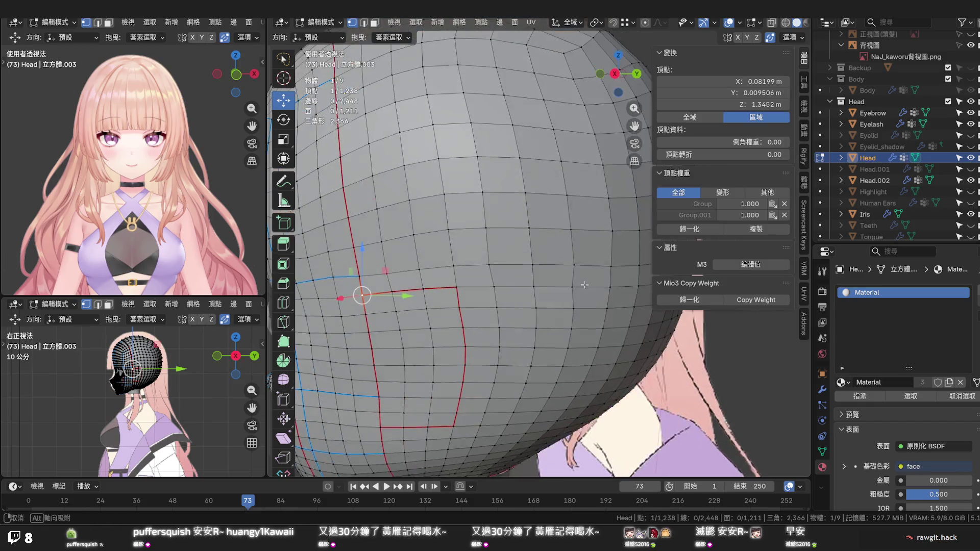
{"action": "left_click_drag", "start_coordinate": [603, 285], "coordinate": [605, 267]}
{"action": "scroll", "scroll_direction": "down", "scroll_amount": 3}
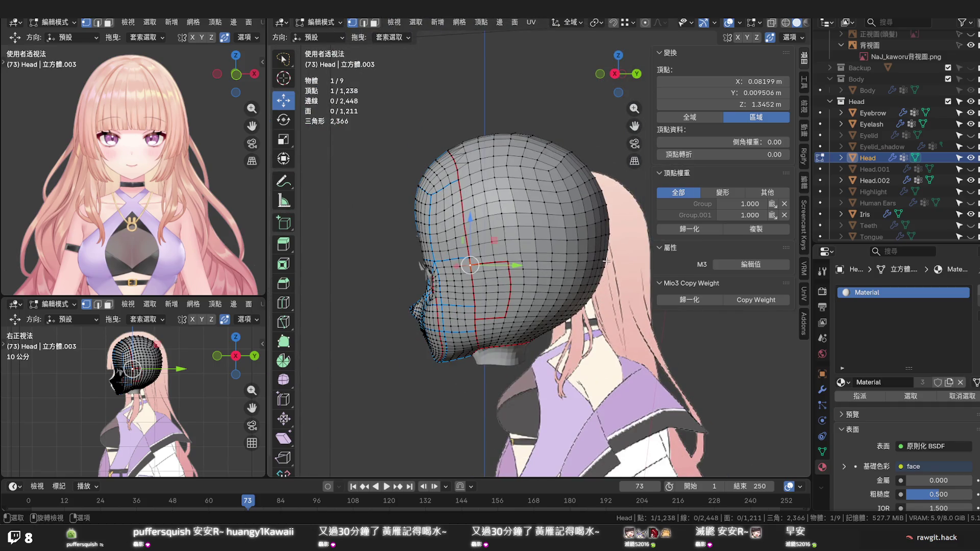
{"action": "left_click", "coordinate": [606, 261]}
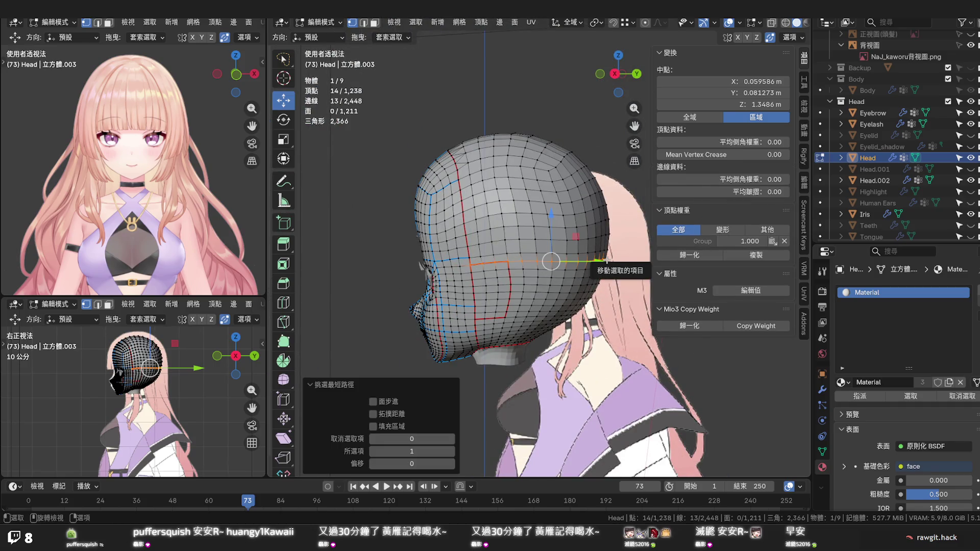
Flatten the selected row into a straight line with S Z 0
{"action": "key", "text": "s"}
{"action": "key", "text": "z"}
{"action": "key", "text": "0"}
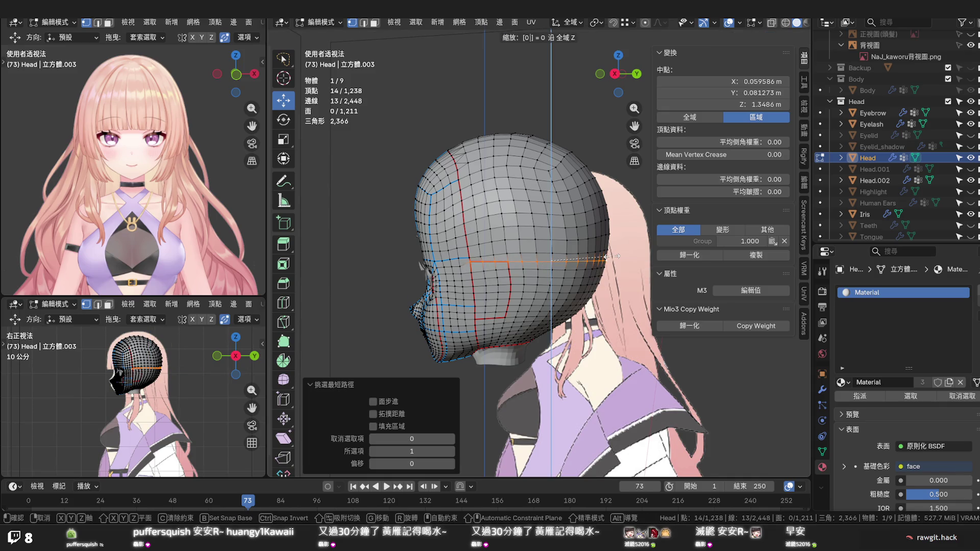
{"action": "key", "text": "Return"}
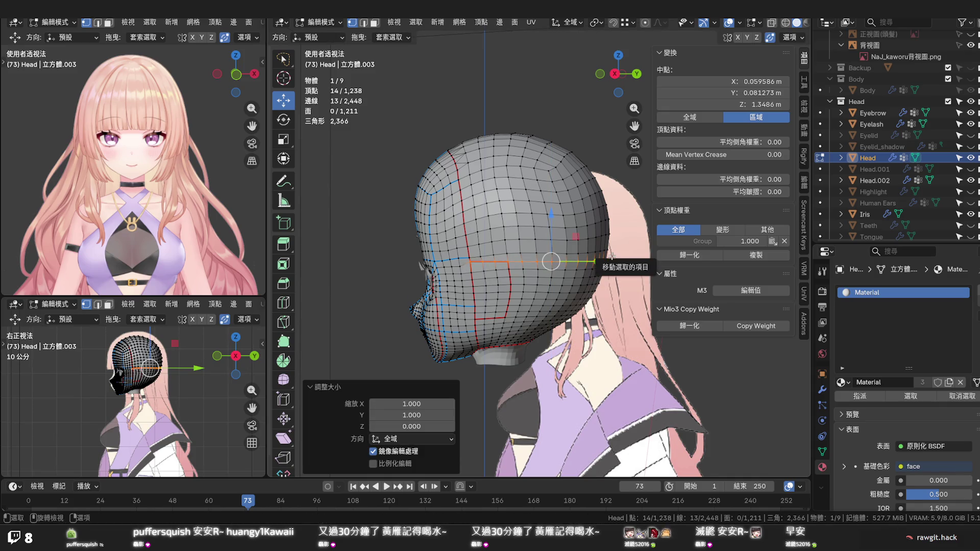
{"action": "key", "text": "g"}
{"action": "key", "text": "g"}
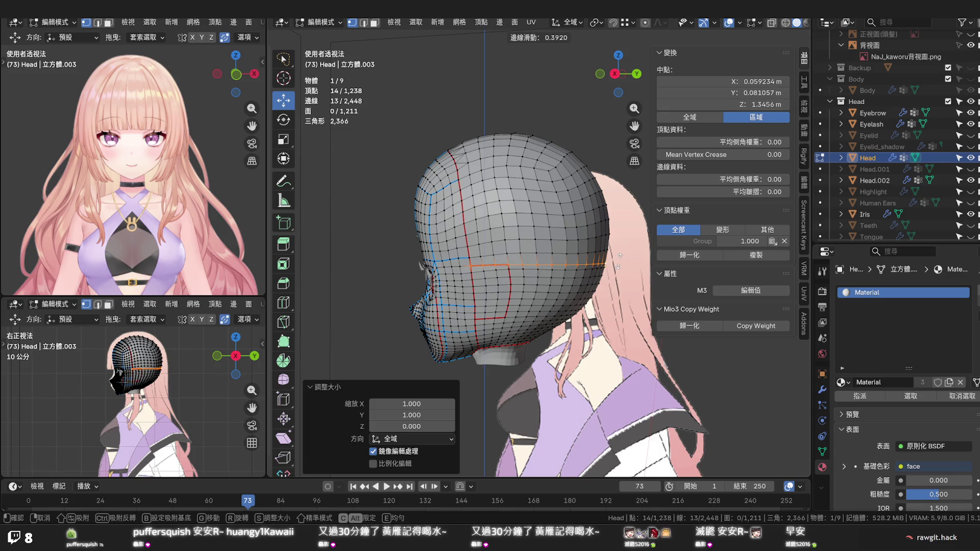
{"action": "key", "text": "Escape"}
{"action": "left_click", "coordinate": [578, 308]}
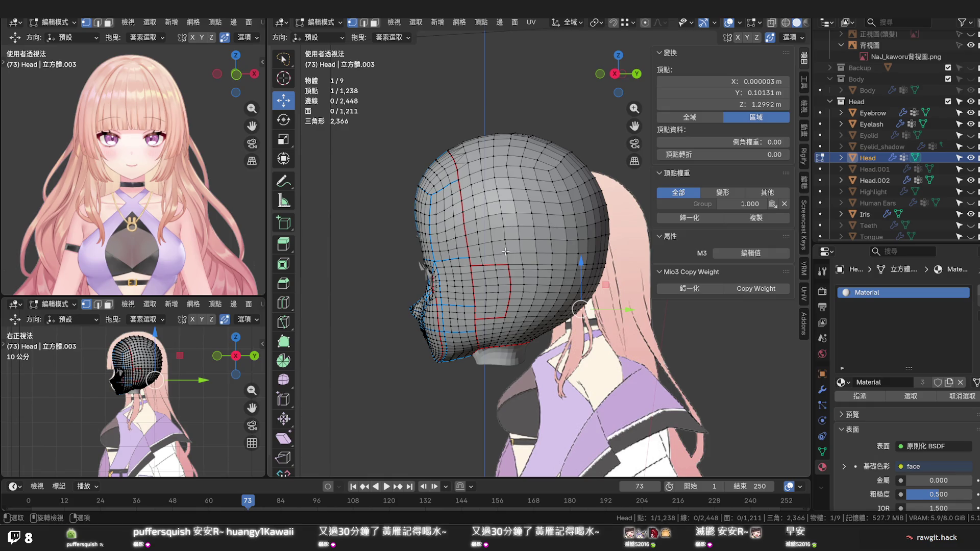
In edge mode, select the edge paths along the horizontal rows above it
{"action": "key", "text": "2"}
{"action": "left_click", "coordinate": [475, 257]}
{"action": "left_click_drag", "start_coordinate": [572, 253], "coordinate": [591, 251]}
{"action": "left_click", "coordinate": [592, 250]}
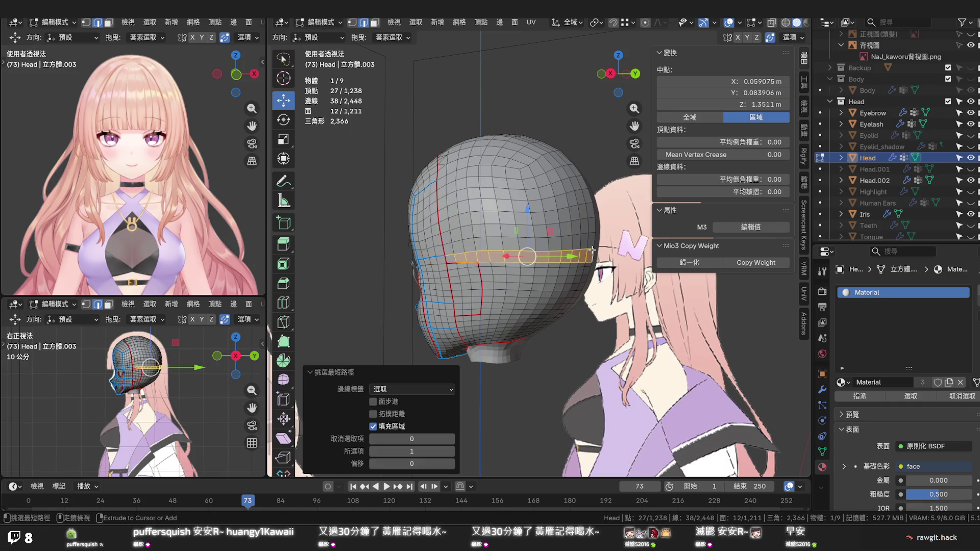
{"action": "left_click", "coordinate": [591, 249]}
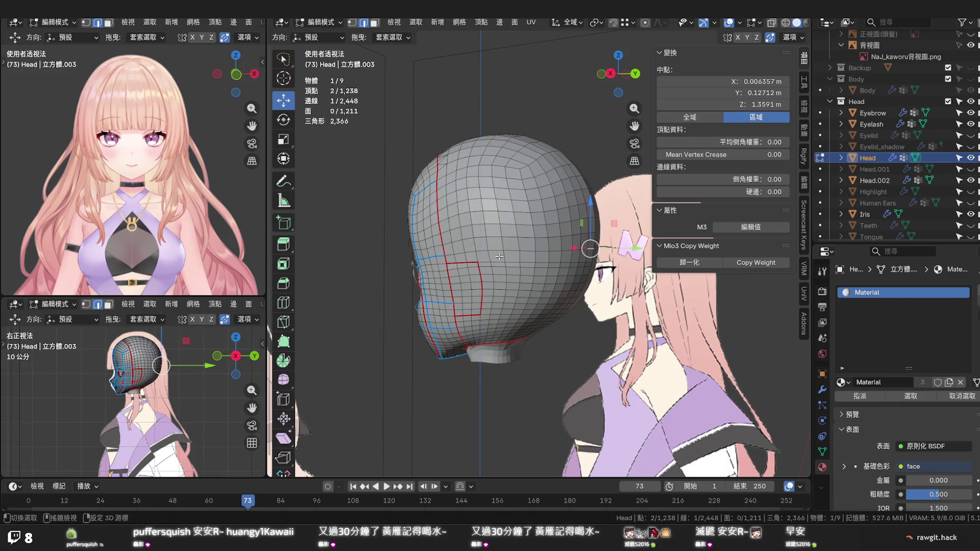
{"action": "left_click", "coordinate": [451, 253]}
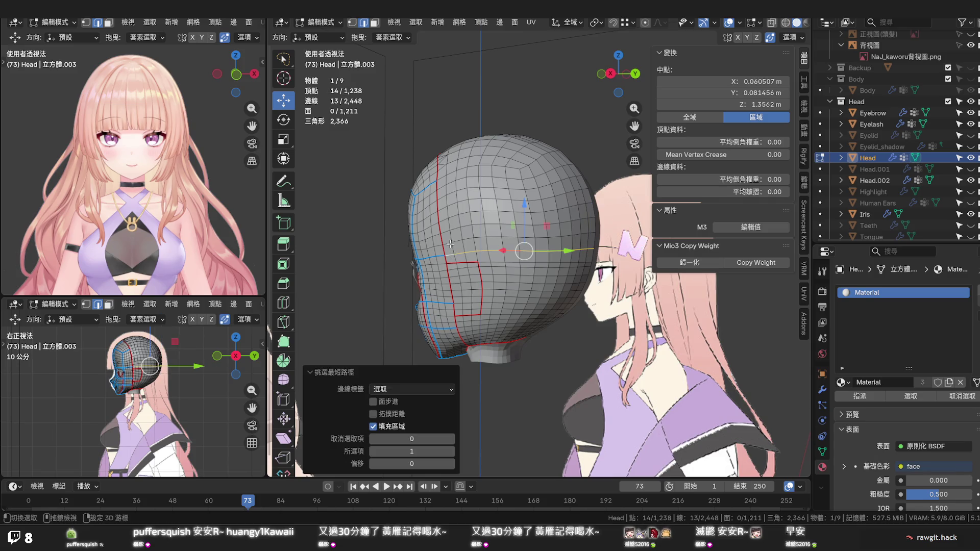
{"action": "left_click", "coordinate": [454, 248]}
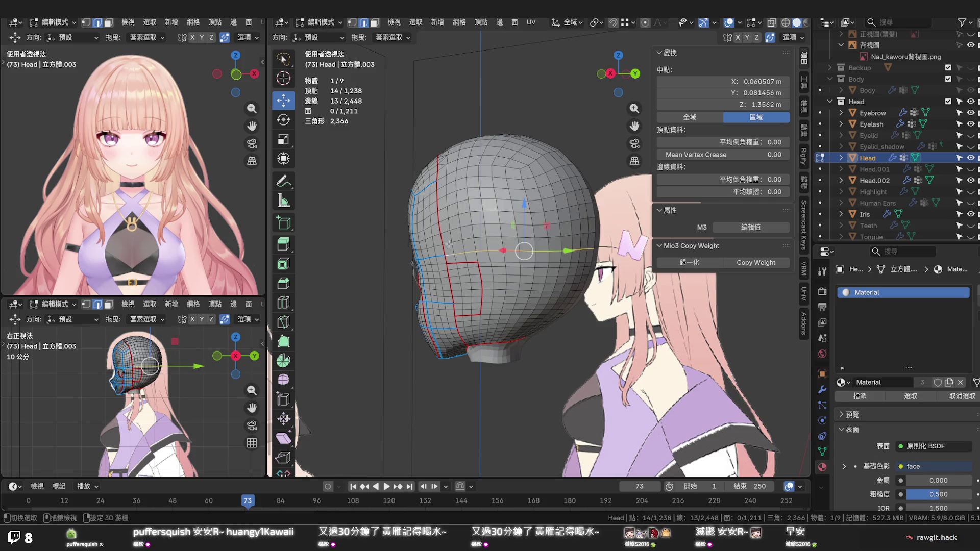
{"action": "left_click", "coordinate": [591, 221]}
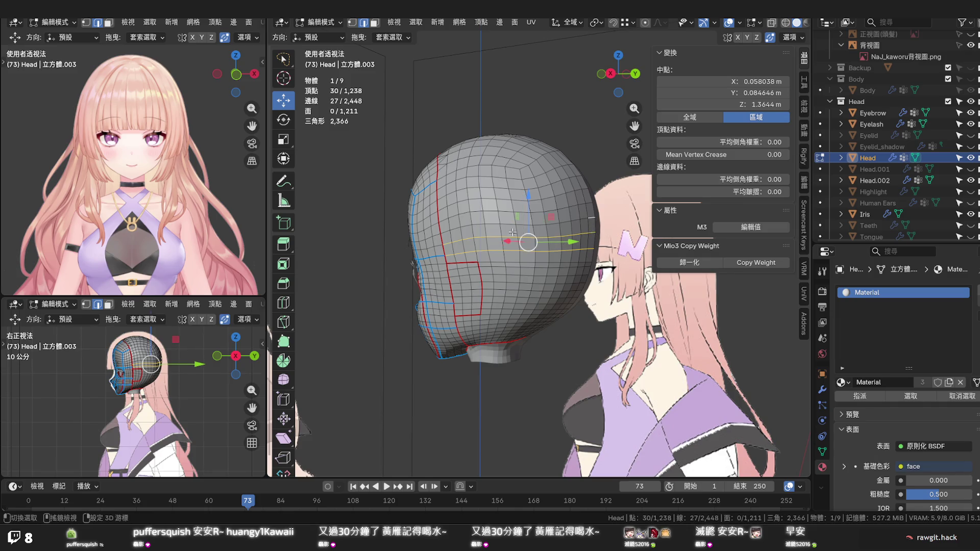
Correct the row selection, apply Set Edge Flow to the rows, and clear the selection
{"action": "left_click", "coordinate": [448, 228]}
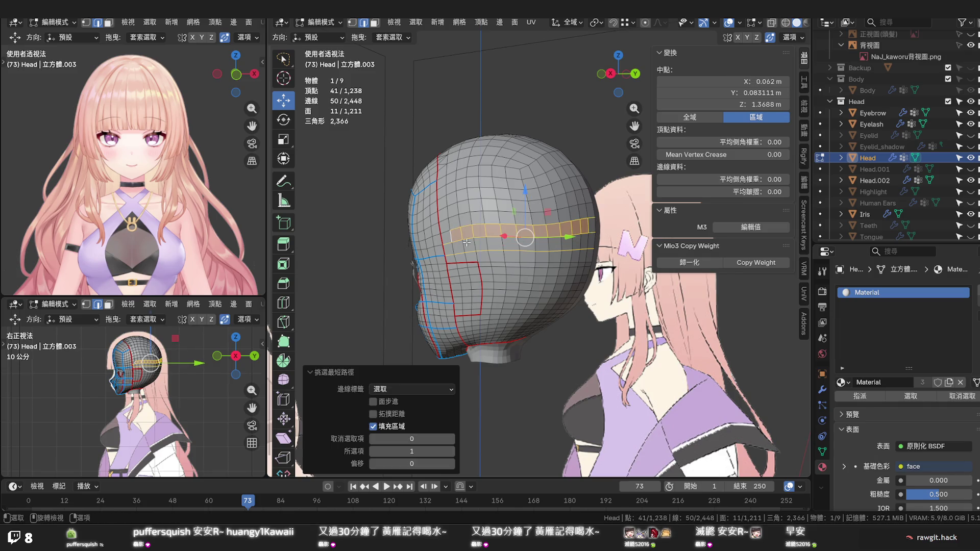
{"action": "key", "text": "ctrl+z"}
{"action": "left_click", "coordinate": [446, 231]}
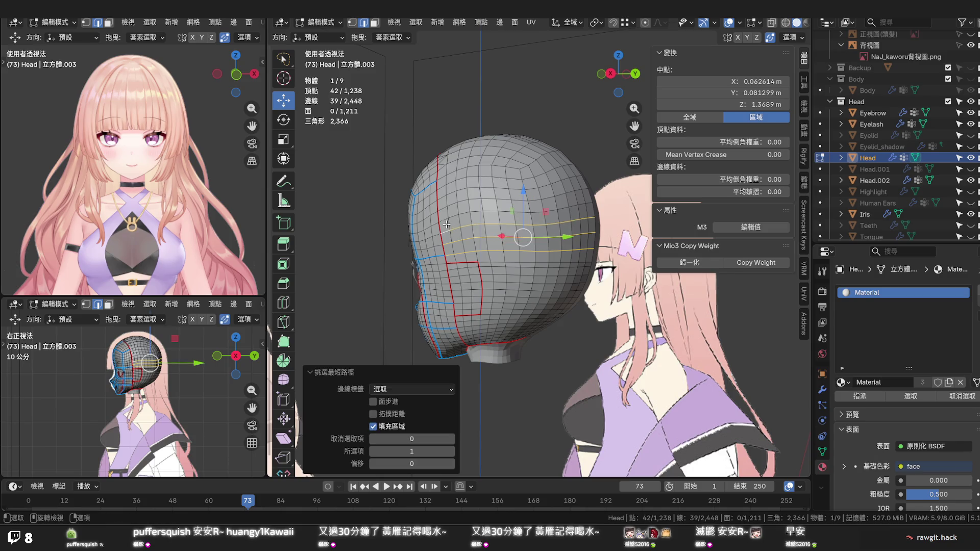
{"action": "key", "text": "z"}
{"action": "left_click", "coordinate": [587, 202]}
{"action": "left_click", "coordinate": [588, 203]}
{"action": "key", "text": "q"}
{"action": "left_click", "coordinate": [587, 203]}
{"action": "left_click_drag", "start_coordinate": [522, 228], "coordinate": [563, 240]}
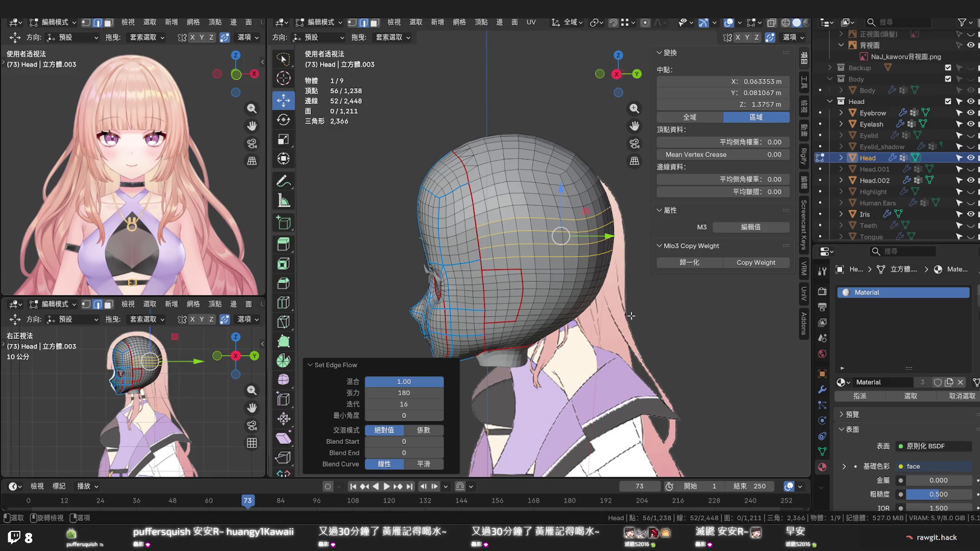
{"action": "left_click", "coordinate": [649, 312]}
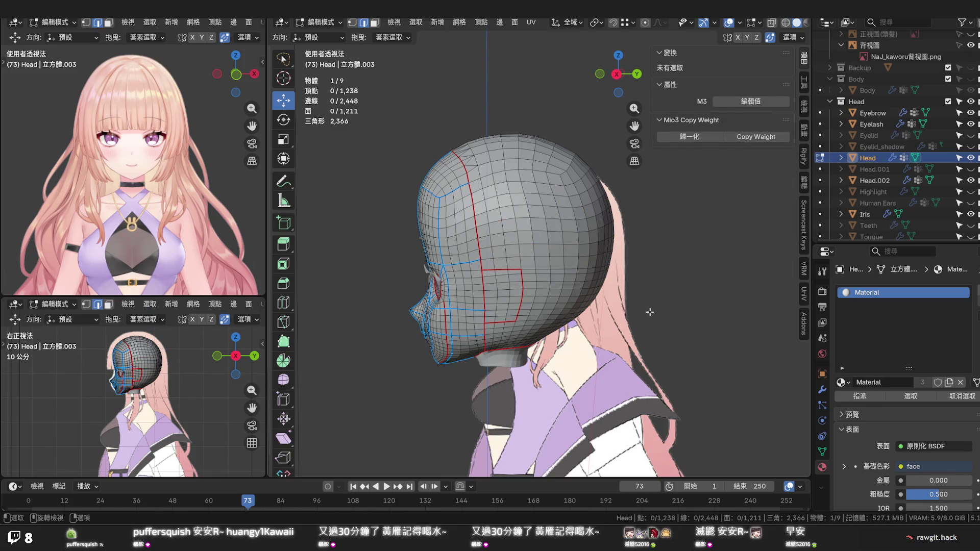
{"action": "left_click_drag", "start_coordinate": [558, 349], "coordinate": [518, 264]}
{"action": "scroll", "scroll_direction": "up", "scroll_amount": 3}
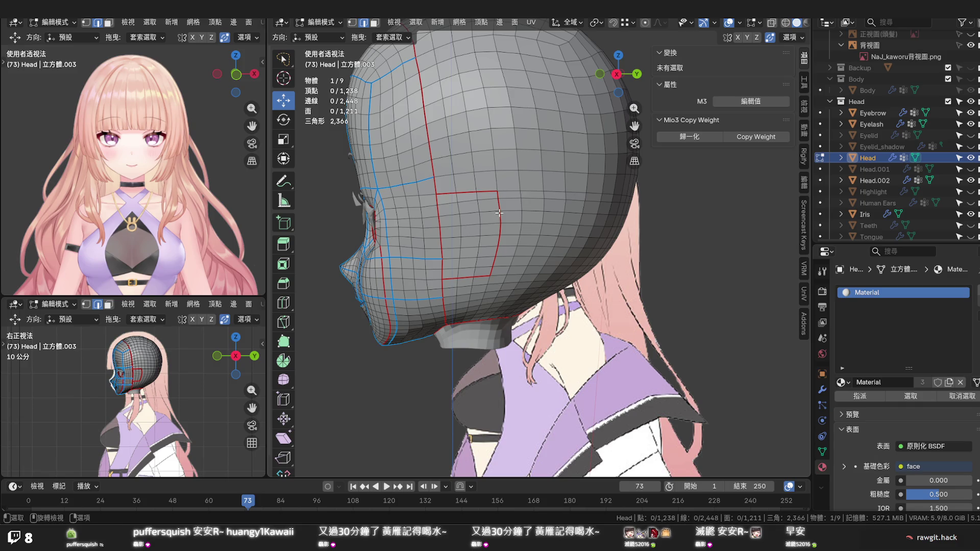
{"action": "left_click", "coordinate": [504, 197]}
{"action": "left_click", "coordinate": [519, 210]}
{"action": "left_click", "coordinate": [519, 224]}
{"action": "left_click", "coordinate": [519, 236]}
{"action": "left_click", "coordinate": [508, 271]}
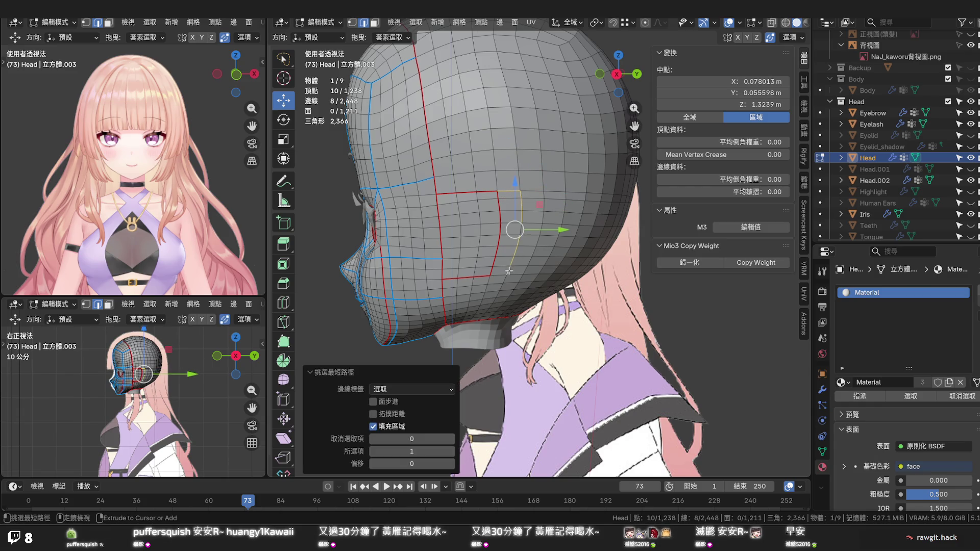
{"action": "left_click", "coordinate": [496, 274]}
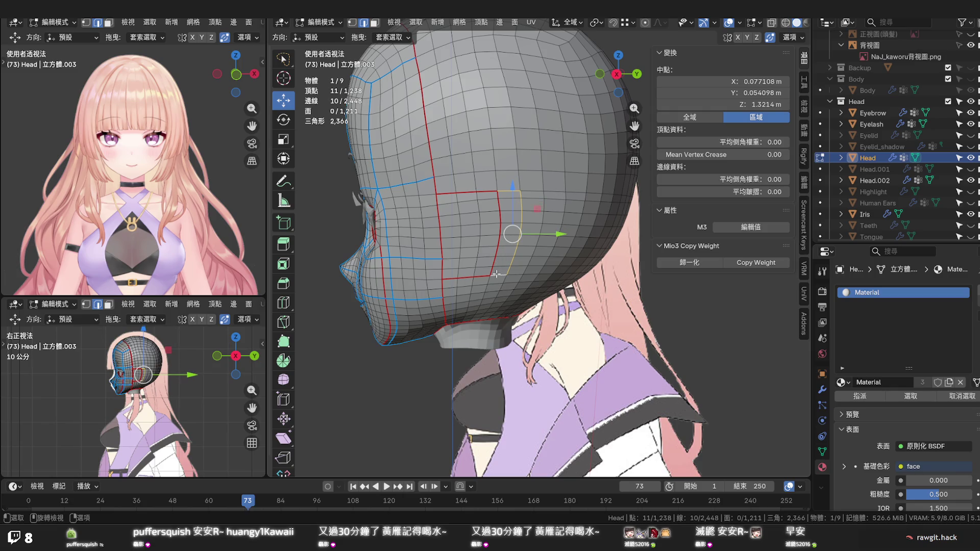
{"action": "key", "text": "ctrl+e"}
{"action": "left_click", "coordinate": [472, 377]}
{"action": "left_click", "coordinate": [498, 196]}
{"action": "left_click", "coordinate": [491, 271]}
{"action": "key", "text": "ctrl+e"}
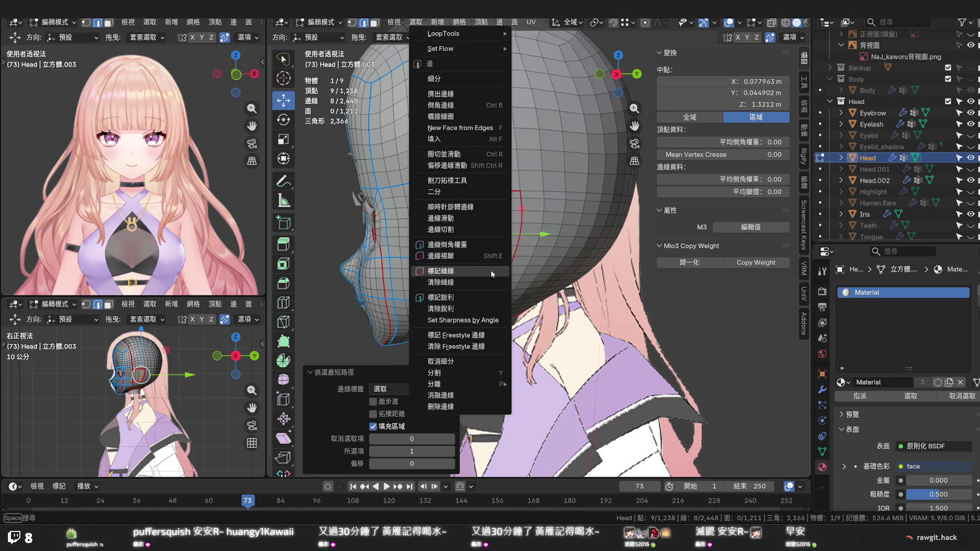
{"action": "left_click", "coordinate": [485, 284]}
{"action": "left_click", "coordinate": [489, 232]}
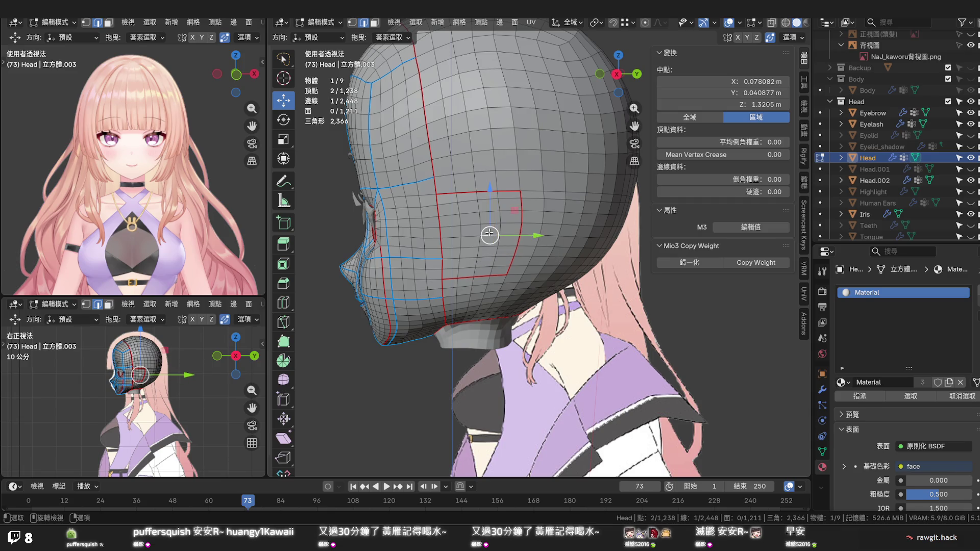
{"action": "left_click_drag", "start_coordinate": [488, 233], "coordinate": [424, 236]}
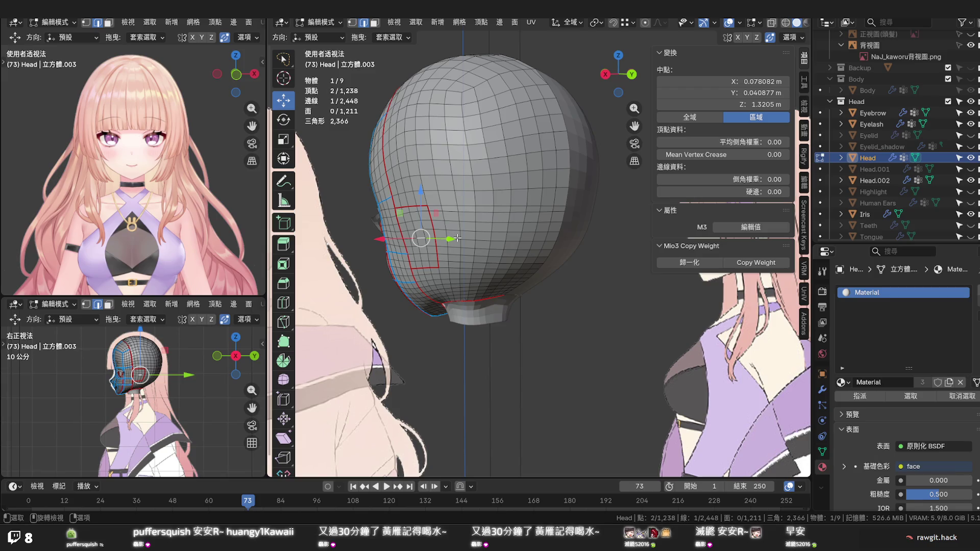
{"action": "left_click_drag", "start_coordinate": [461, 238], "coordinate": [512, 224]}
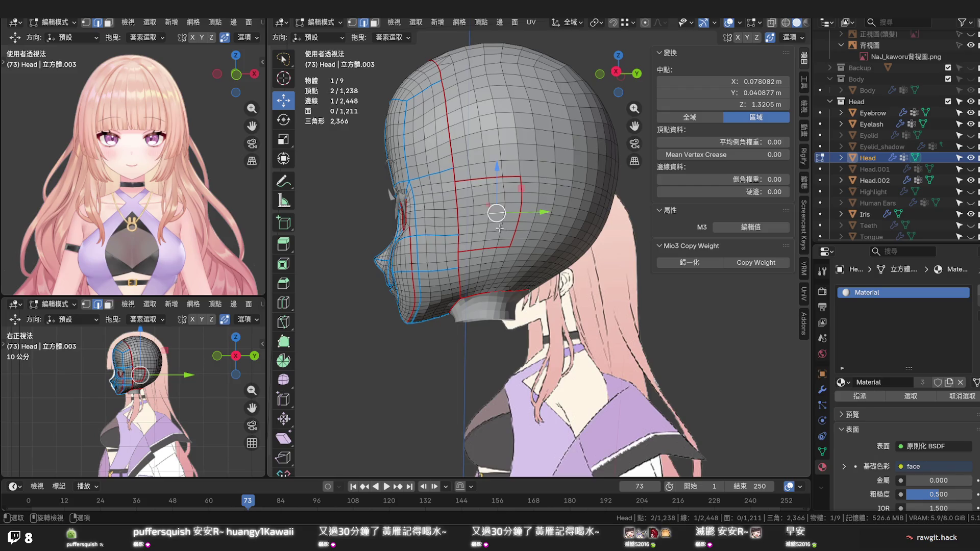
{"action": "scroll", "scroll_direction": "up", "scroll_amount": 3}
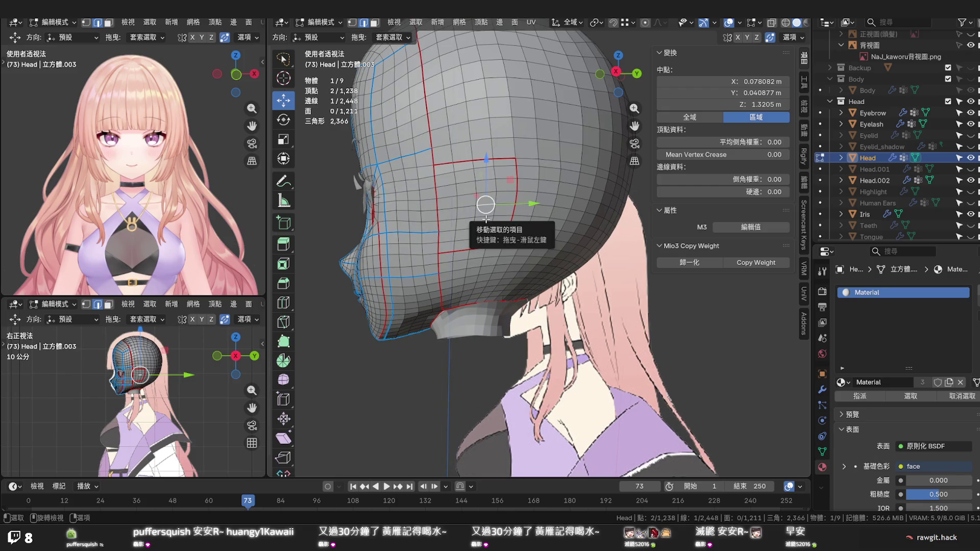
Dissolve the seam-bounded ear patch faces, inset the merged face, and merge its inner face At Center
{"action": "key", "text": "3"}
{"action": "key", "text": "l"}
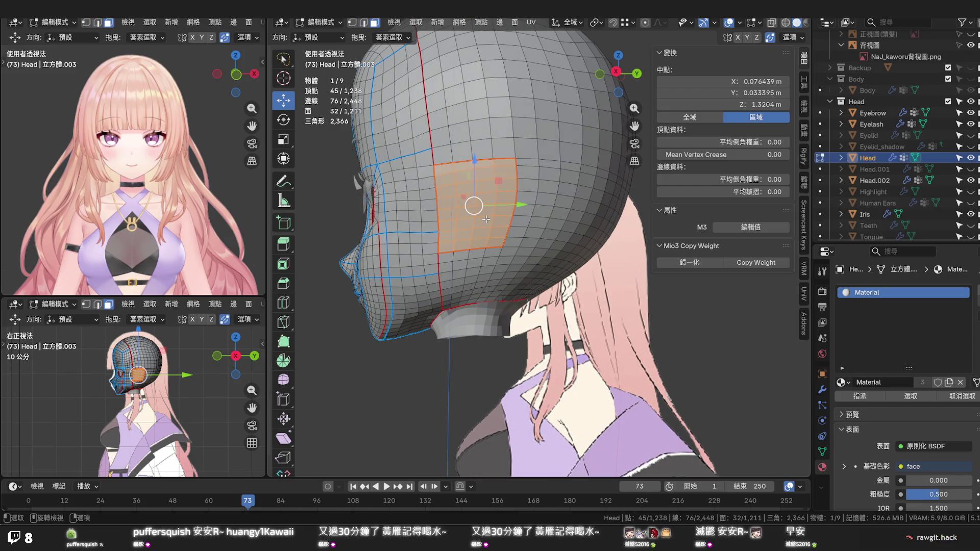
{"action": "key", "text": "x"}
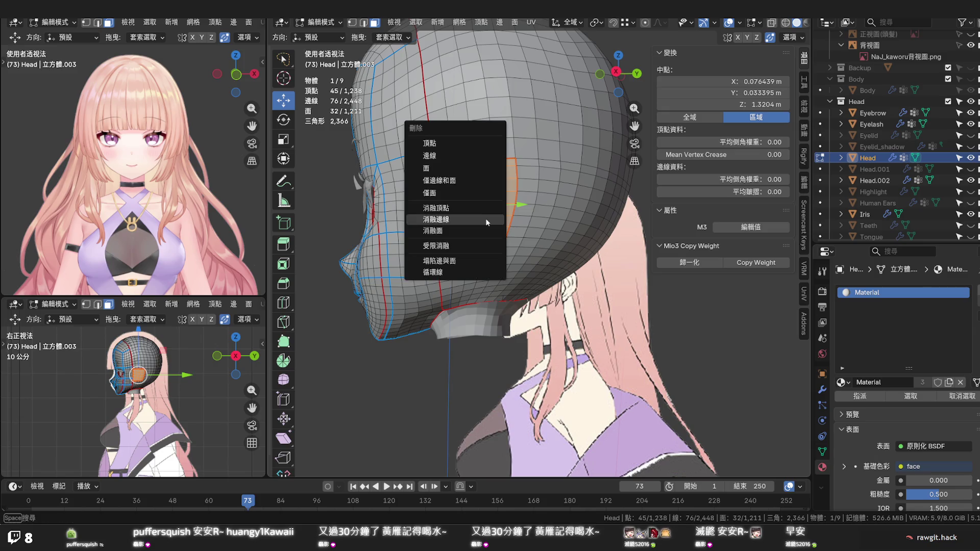
{"action": "left_click", "coordinate": [485, 225]}
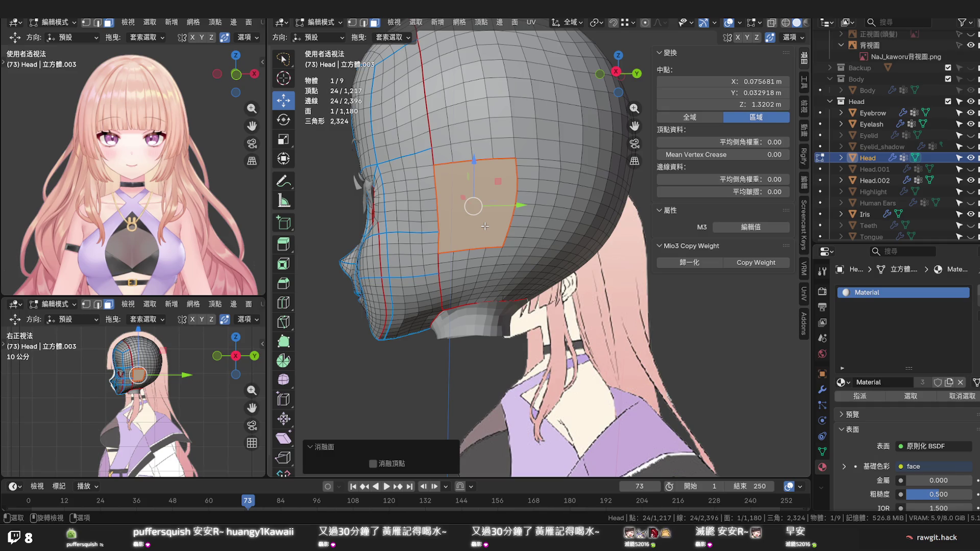
{"action": "key", "text": "i"}
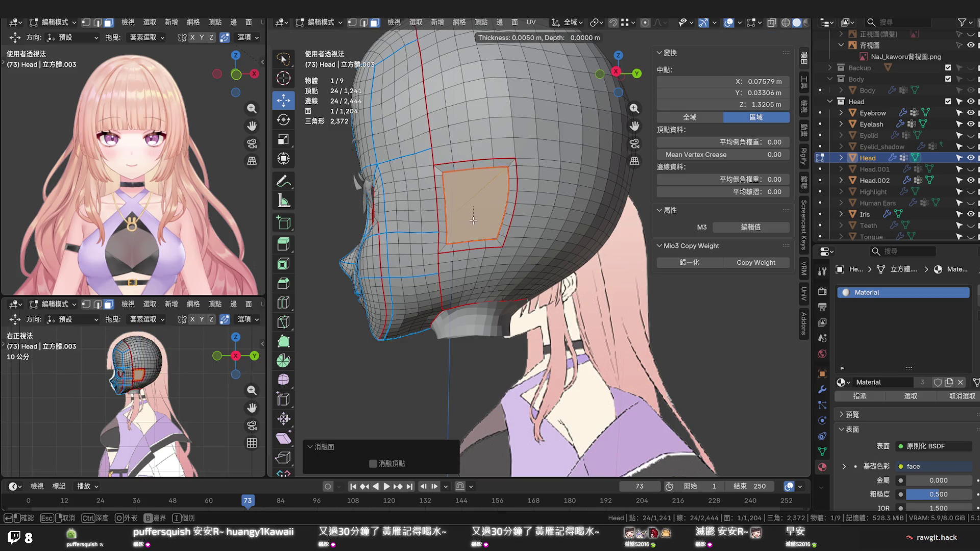
{"action": "left_click", "coordinate": [473, 221]}
{"action": "key", "text": "m"}
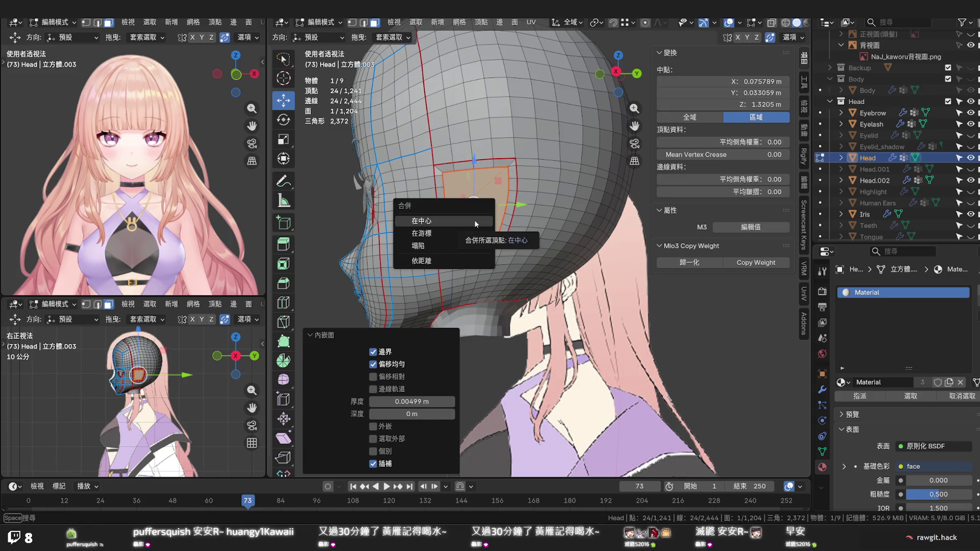
{"action": "left_click", "coordinate": [475, 223]}
{"action": "key", "text": "alt+a"}
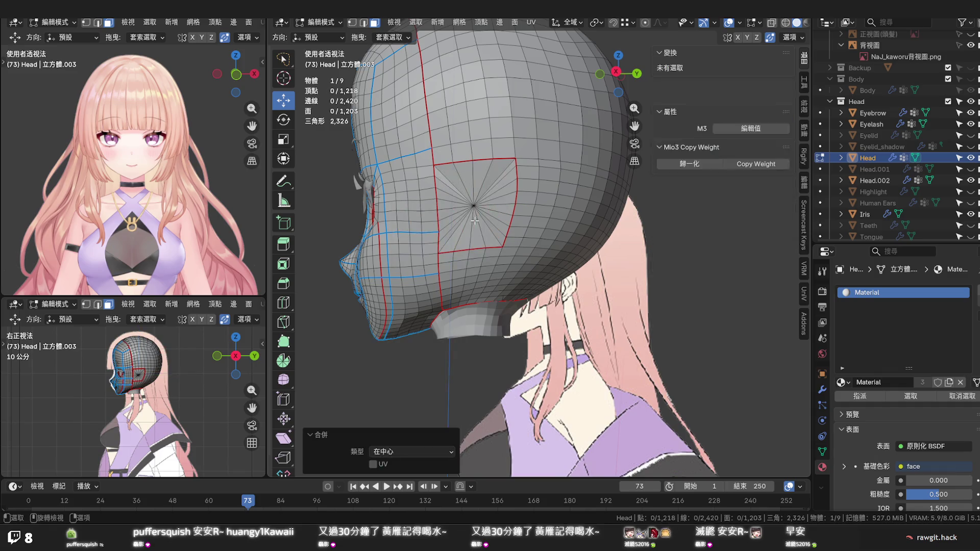
{"action": "left_click_drag", "start_coordinate": [542, 252], "coordinate": [554, 226]}
{"action": "scroll", "scroll_direction": "up", "scroll_amount": 3}
{"action": "scroll", "scroll_direction": "up", "scroll_amount": 3}
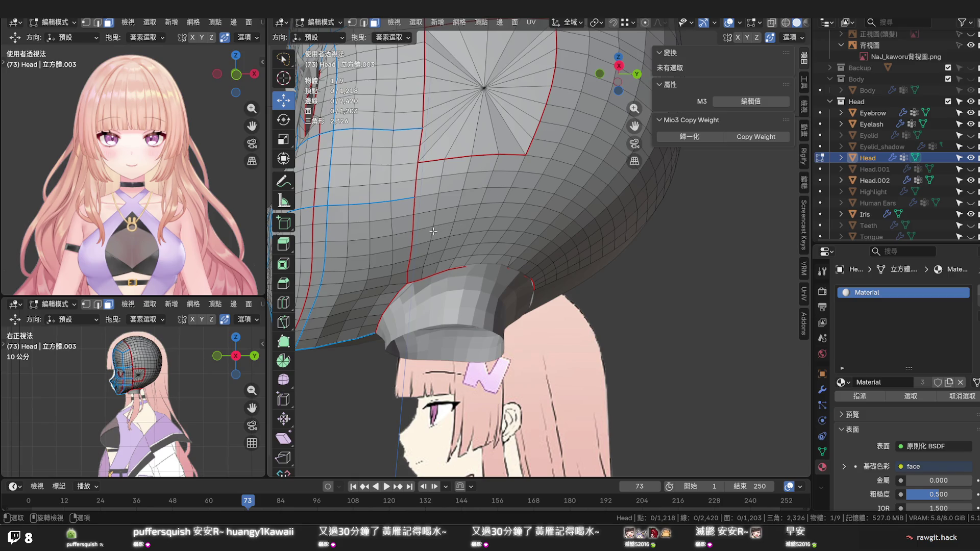
Edge-slide the vertical loops below the ear patch to even their spacing
{"action": "left_click", "coordinate": [451, 226]}
{"action": "key", "text": "2"}
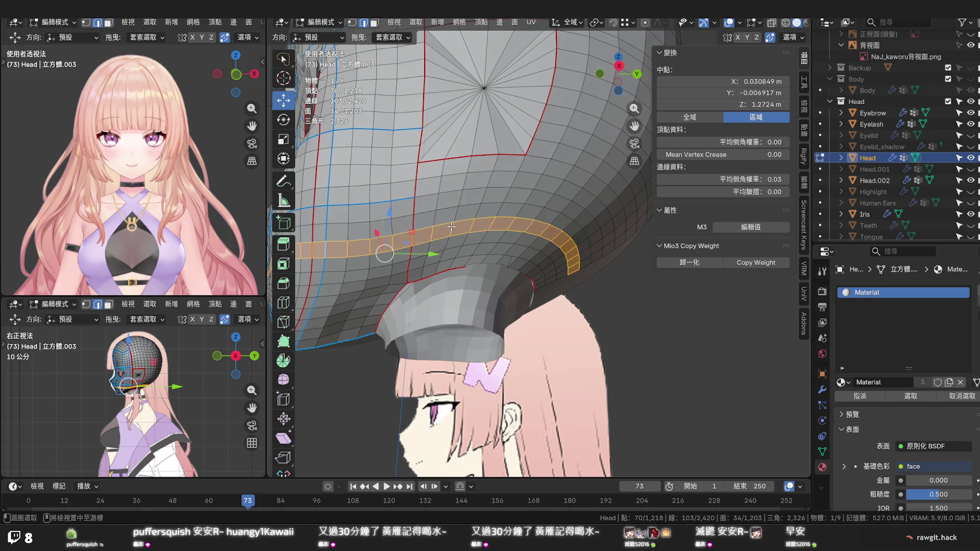
{"action": "left_click", "coordinate": [451, 227]}
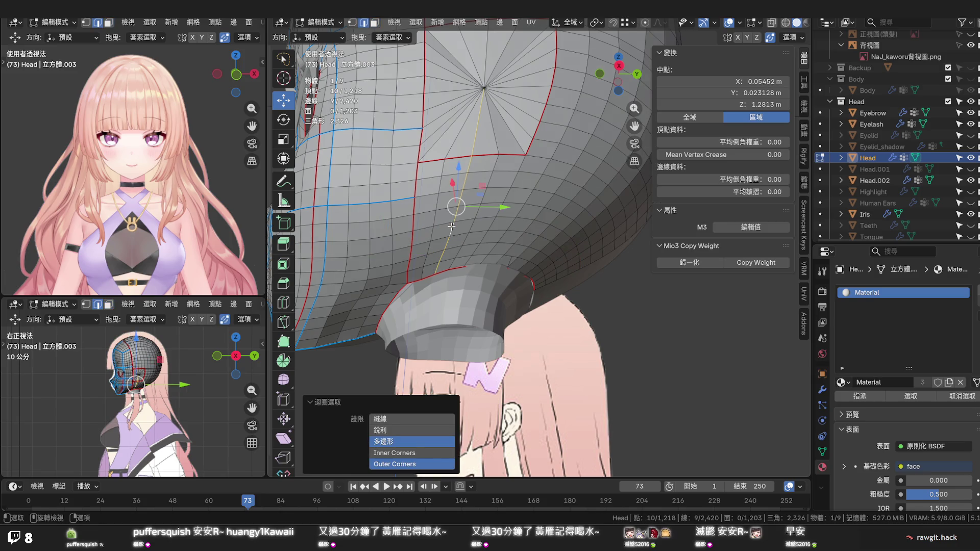
{"action": "key", "text": "g"}
{"action": "key", "text": "g"}
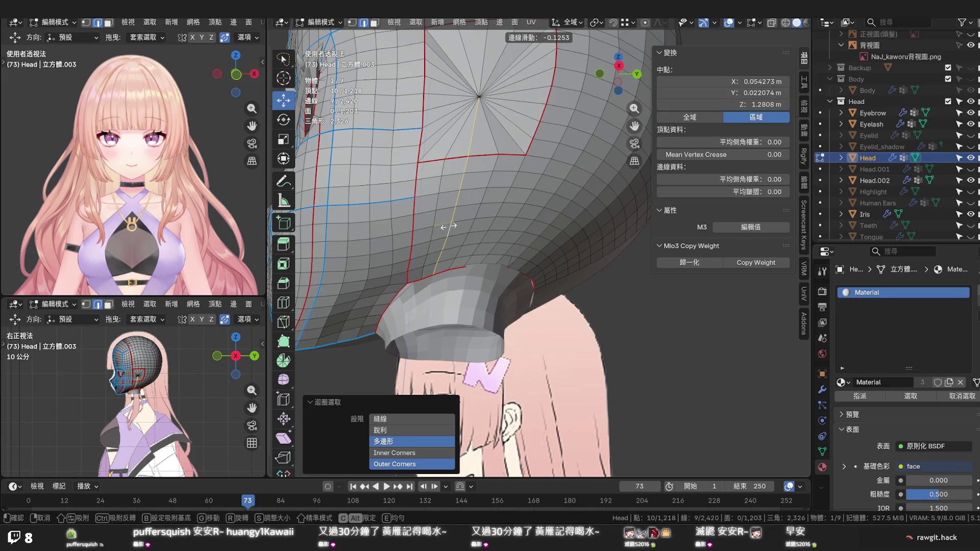
{"action": "left_click", "coordinate": [448, 227]}
{"action": "key", "text": "1"}
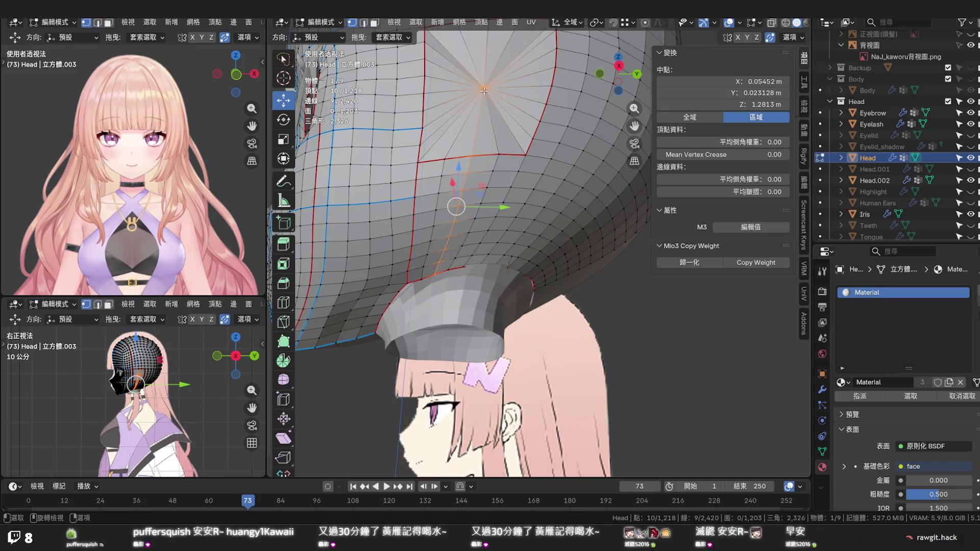
{"action": "left_click", "coordinate": [484, 90]}
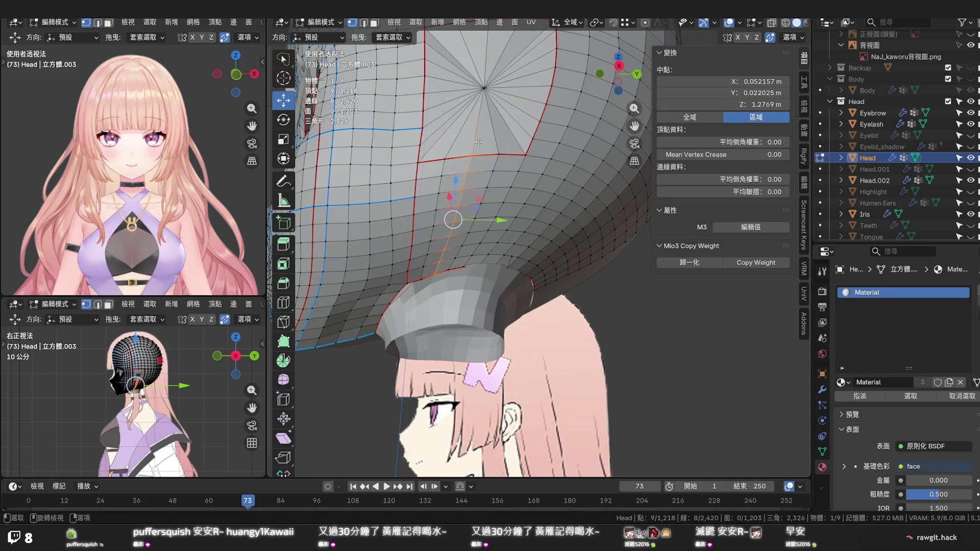
{"action": "key", "text": "2"}
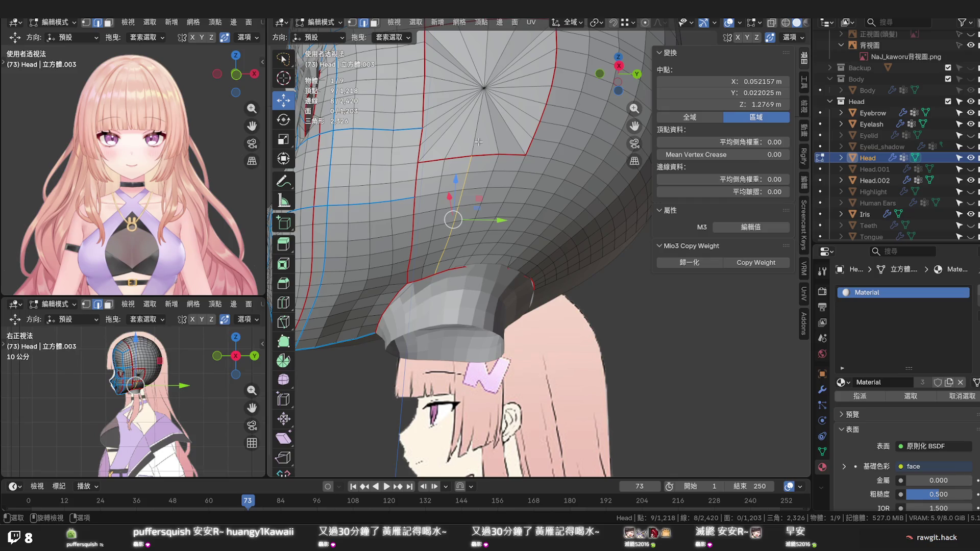
{"action": "key", "text": "g"}
{"action": "key", "text": "g"}
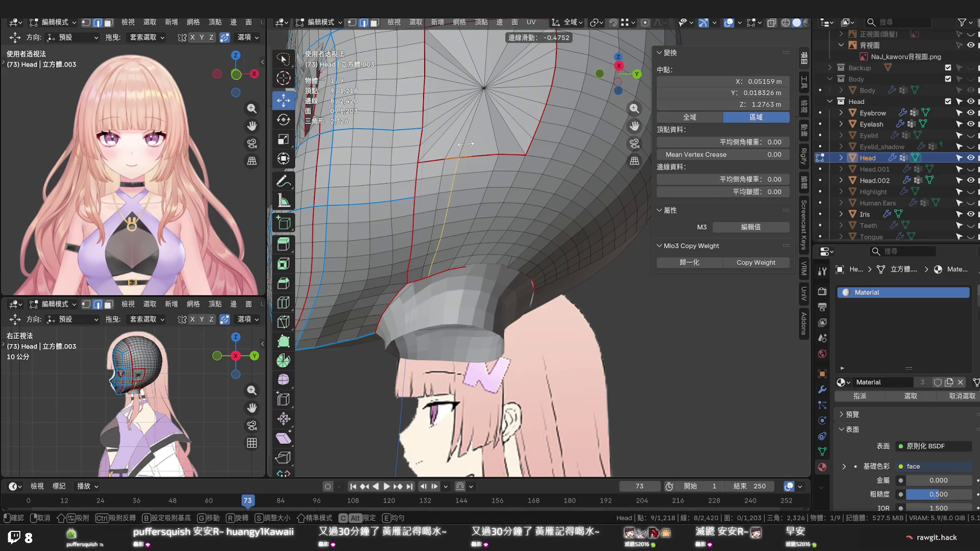
{"action": "left_click", "coordinate": [465, 145]}
{"action": "key", "text": "g"}
{"action": "key", "text": "g"}
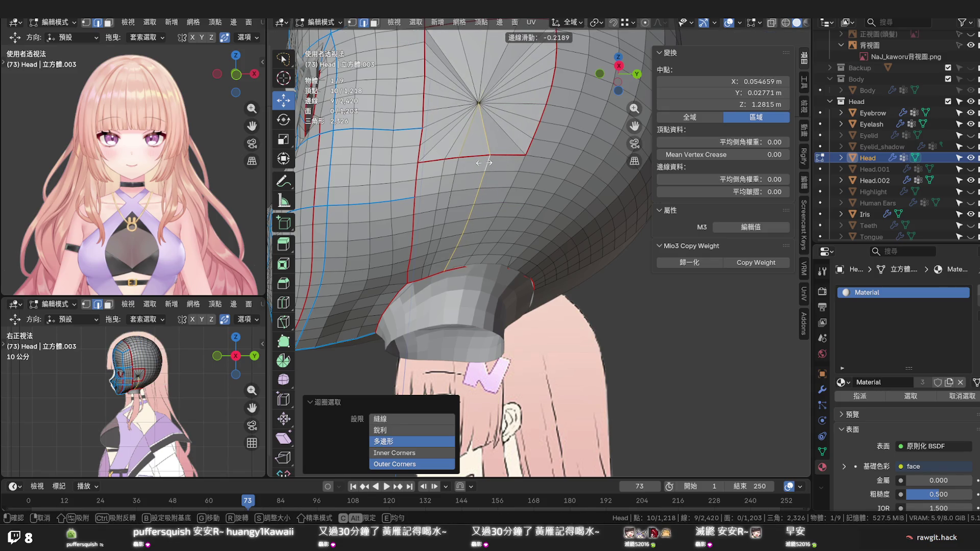
{"action": "left_click", "coordinate": [494, 157]}
Select a shortest edge path below the ear patch and dissolve it with Dissolve Edges
{"action": "left_click", "coordinate": [497, 157]}
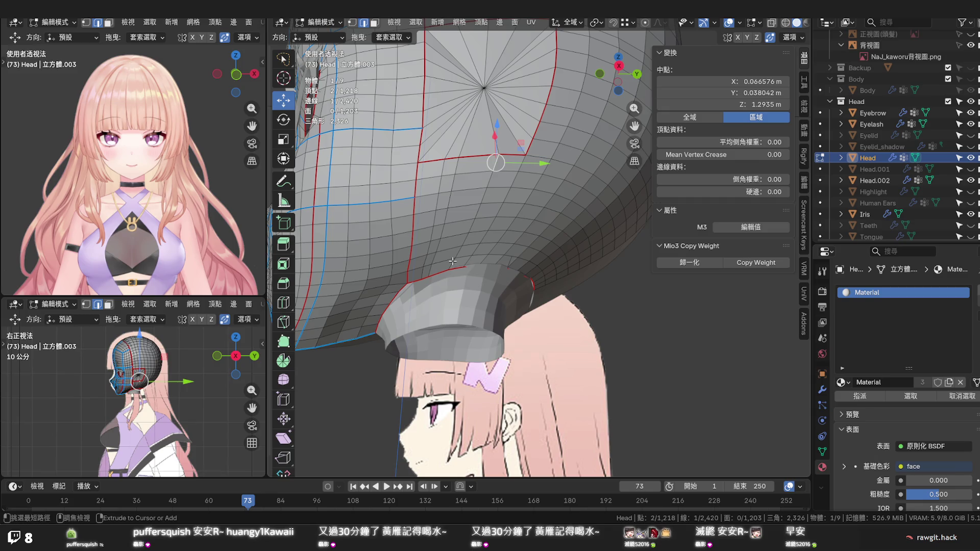
{"action": "left_click", "coordinate": [452, 260]}
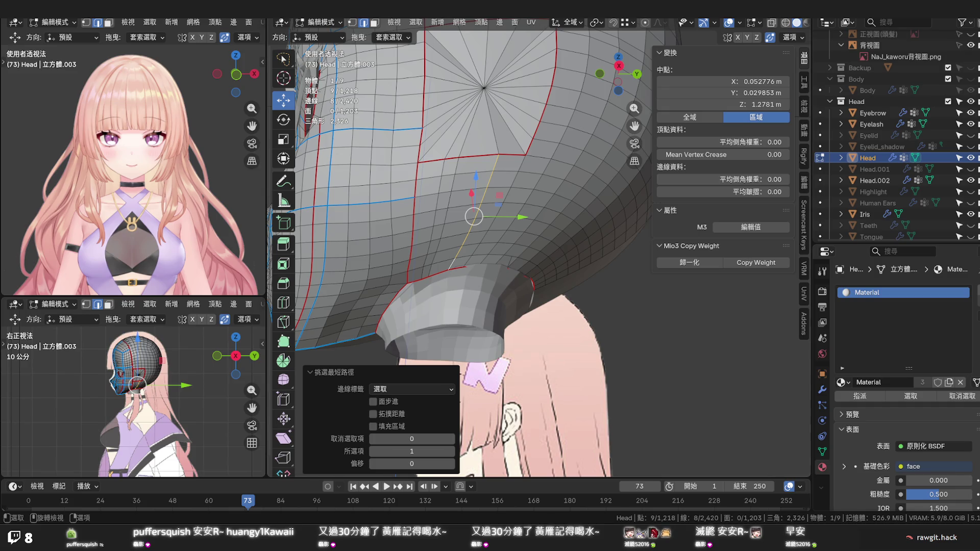
{"action": "left_click", "coordinate": [434, 232]}
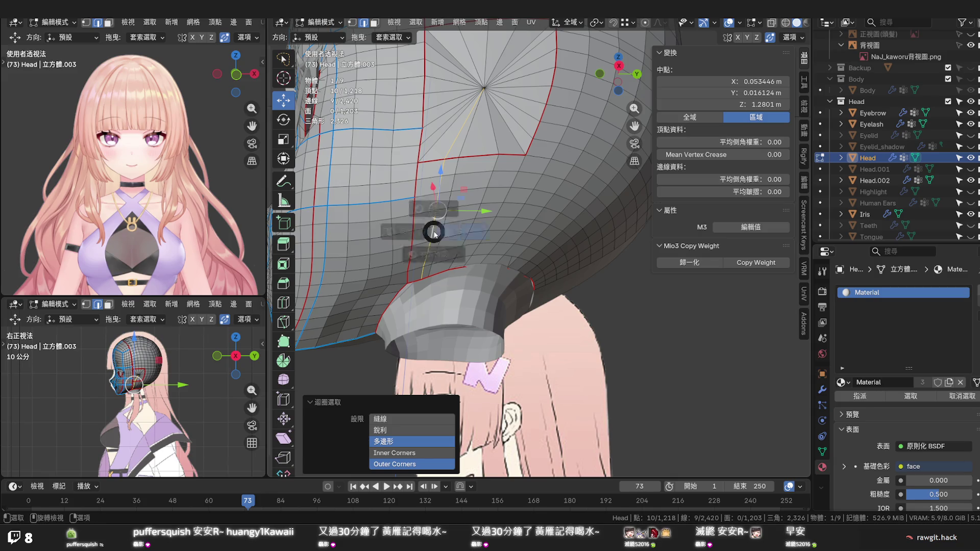
{"action": "key", "text": "z"}
{"action": "key", "text": "Escape"}
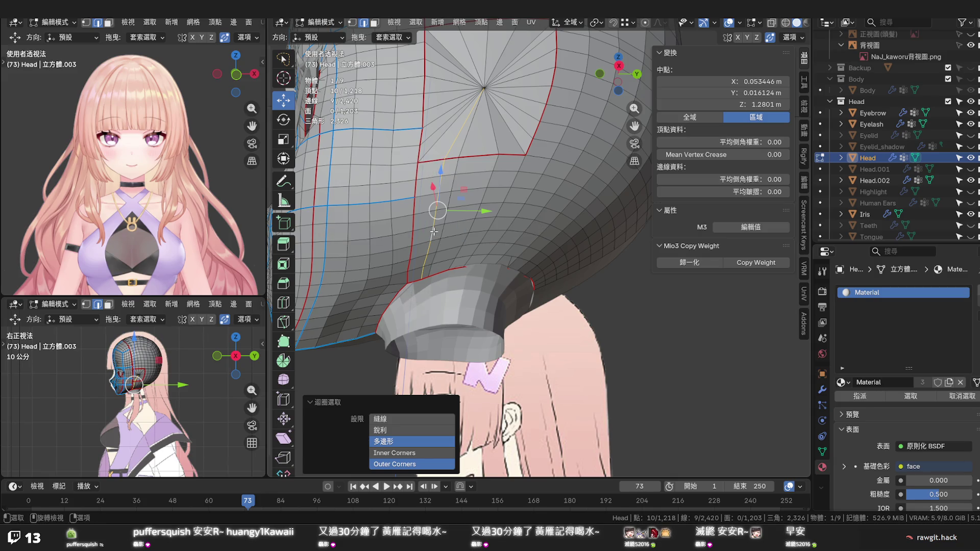
{"action": "key", "text": "x"}
{"action": "left_click", "coordinate": [434, 230]}
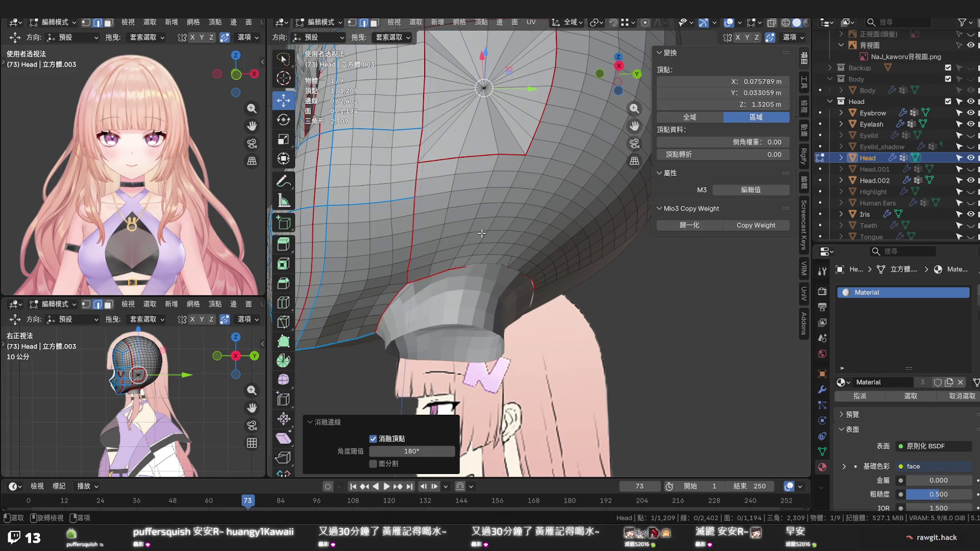
Select four edge loops beside the ear patch, apply Set Edge Flow, then dissolve them
{"action": "left_click_drag", "start_coordinate": [512, 235], "coordinate": [486, 265]}
{"action": "left_click", "coordinate": [504, 116]}
{"action": "left_click", "coordinate": [509, 159]}
{"action": "left_click", "coordinate": [502, 200]}
{"action": "left_click", "coordinate": [498, 232]}
{"action": "key", "text": "q"}
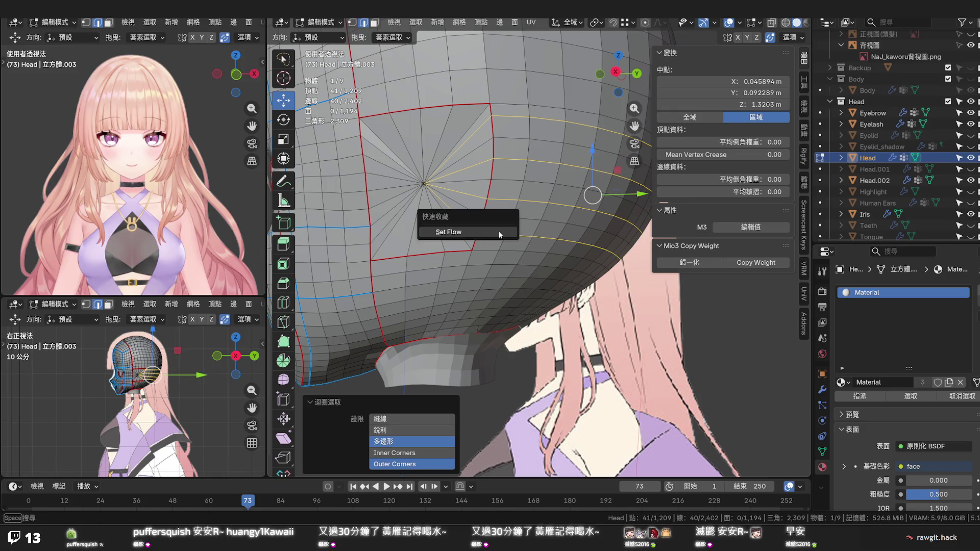
{"action": "left_click", "coordinate": [498, 232]}
{"action": "key", "text": "x"}
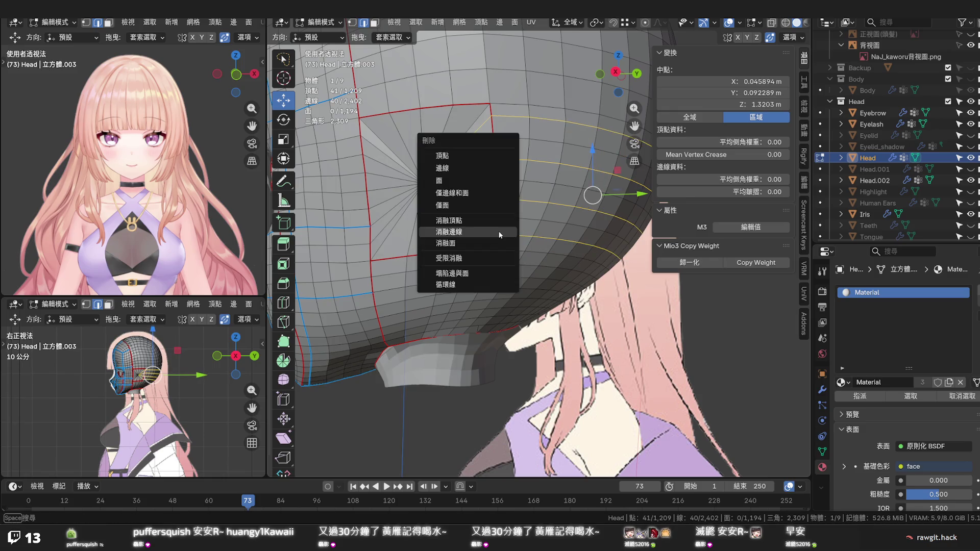
{"action": "left_click", "coordinate": [498, 231]}
{"action": "scroll", "scroll_direction": "down", "scroll_amount": 3}
Edge-slide the horizontal loop beside the ear patch to a more even position
{"action": "left_click_drag", "start_coordinate": [510, 219], "coordinate": [460, 215]}
{"action": "left_click", "coordinate": [445, 198]}
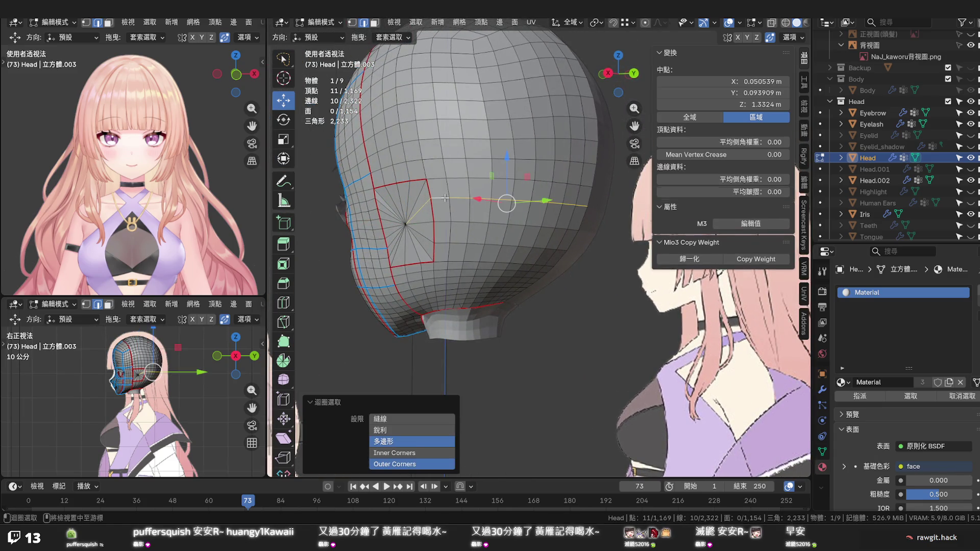
{"action": "left_click", "coordinate": [438, 201]}
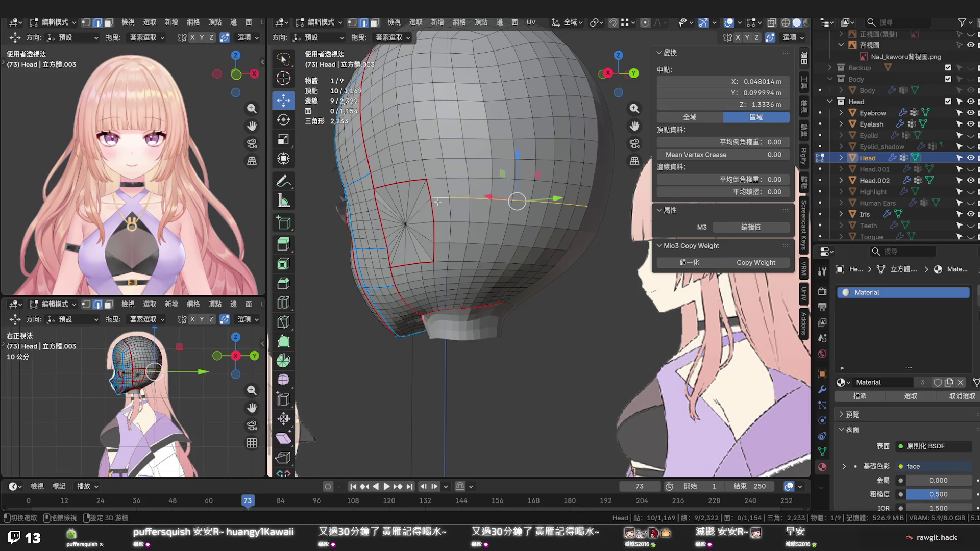
{"action": "key", "text": "g"}
{"action": "key", "text": "g"}
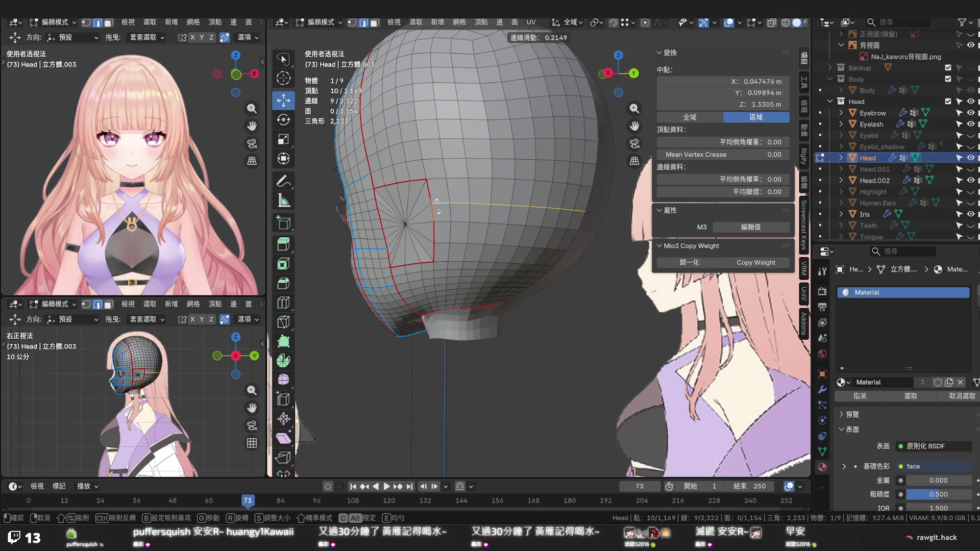
{"action": "left_click", "coordinate": [436, 204]}
{"action": "left_click_drag", "start_coordinate": [436, 204], "coordinate": [480, 235]}
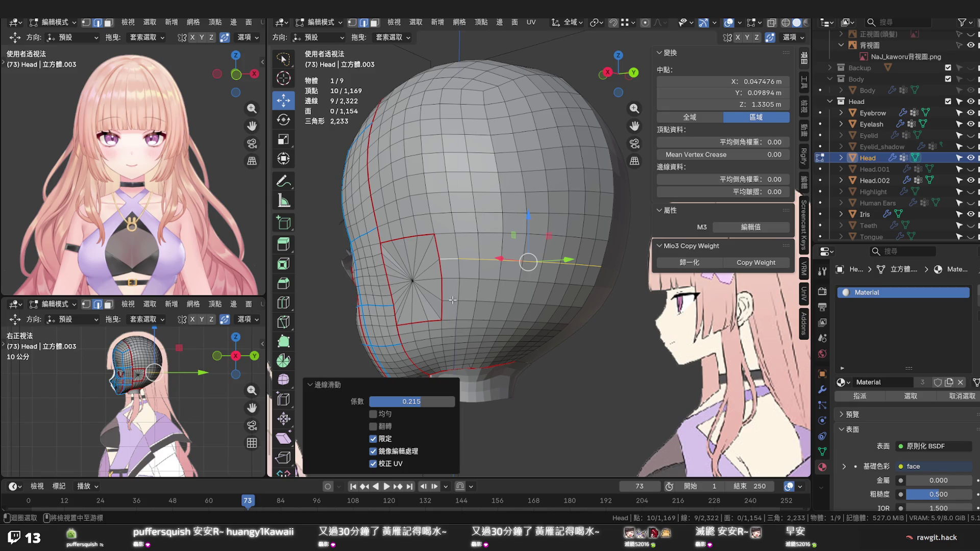
{"action": "left_click", "coordinate": [453, 300]}
{"action": "key", "text": "g"}
{"action": "key", "text": "g"}
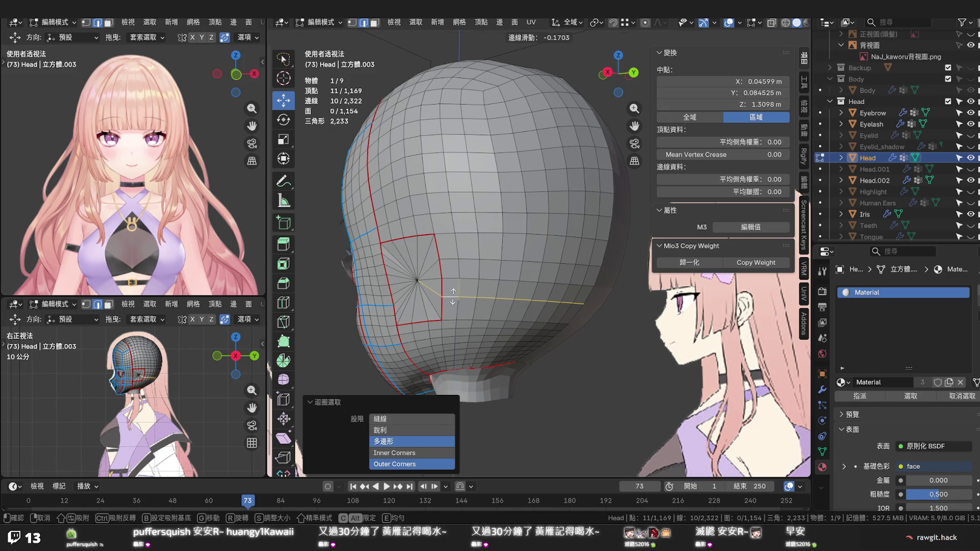
{"action": "right_click", "coordinate": [453, 296]}
{"action": "key", "text": "ctrl+z"}
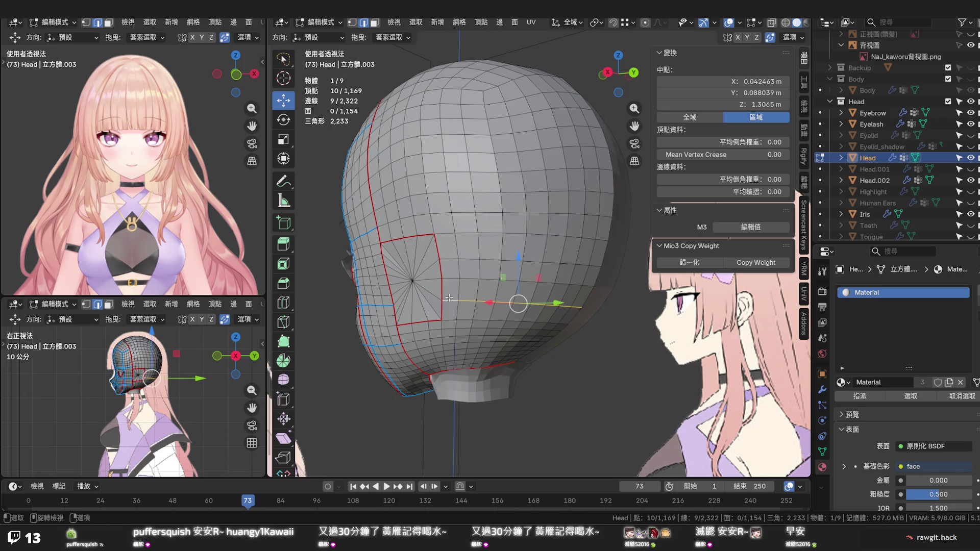
Dissolve the surplus horizontal edge loop running back from the ear patch
{"action": "key", "text": "g"}
{"action": "key", "text": "g"}
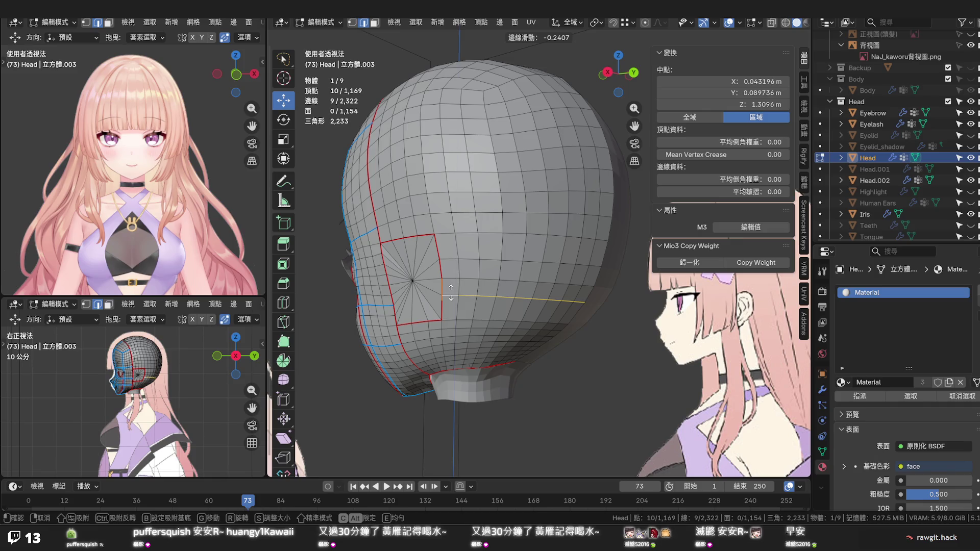
{"action": "right_click", "coordinate": [450, 292]}
{"action": "key", "text": "ctrl+shift+z"}
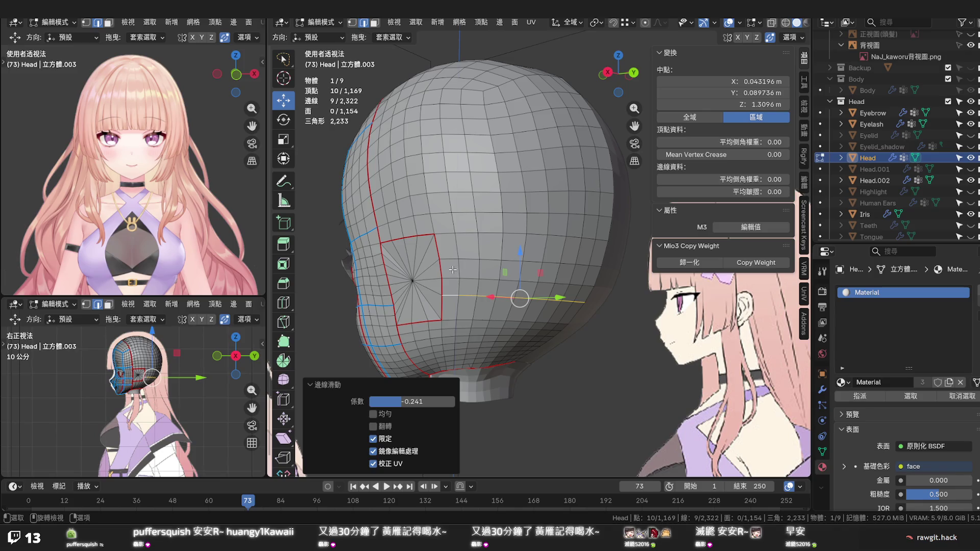
{"action": "key", "text": "x"}
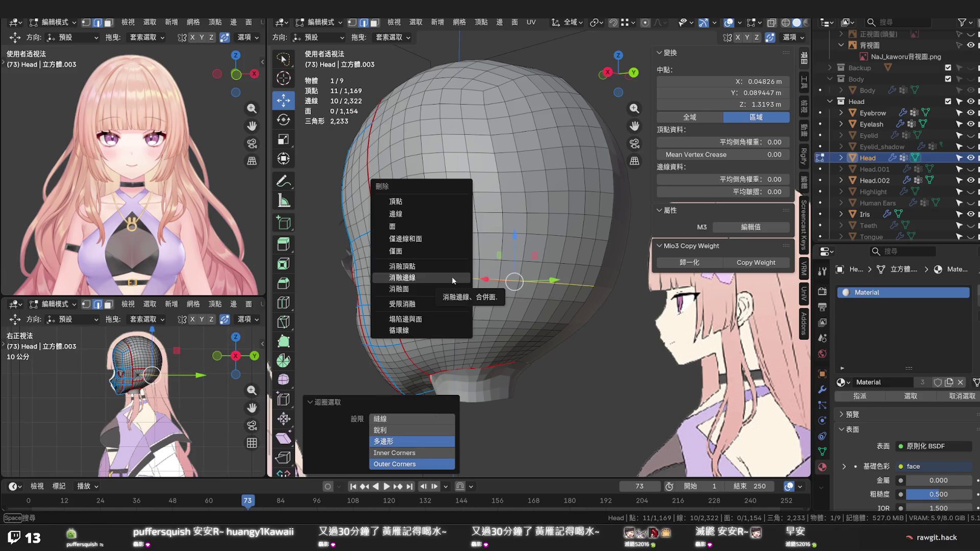
{"action": "left_click", "coordinate": [450, 279]}
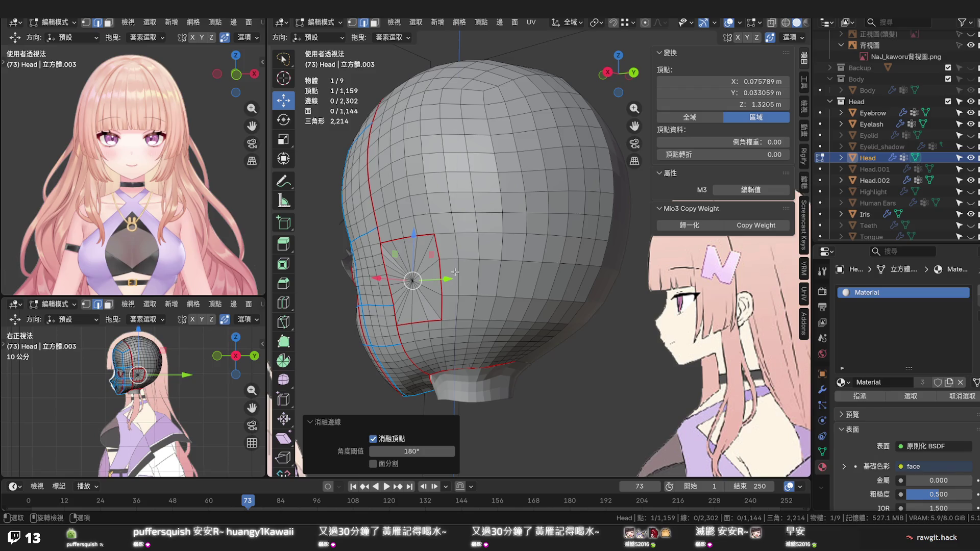
Edge-slide the neighbouring loop into place with G twice
{"action": "key", "text": "ctrl+z"}
{"action": "key", "text": "g"}
{"action": "key", "text": "g"}
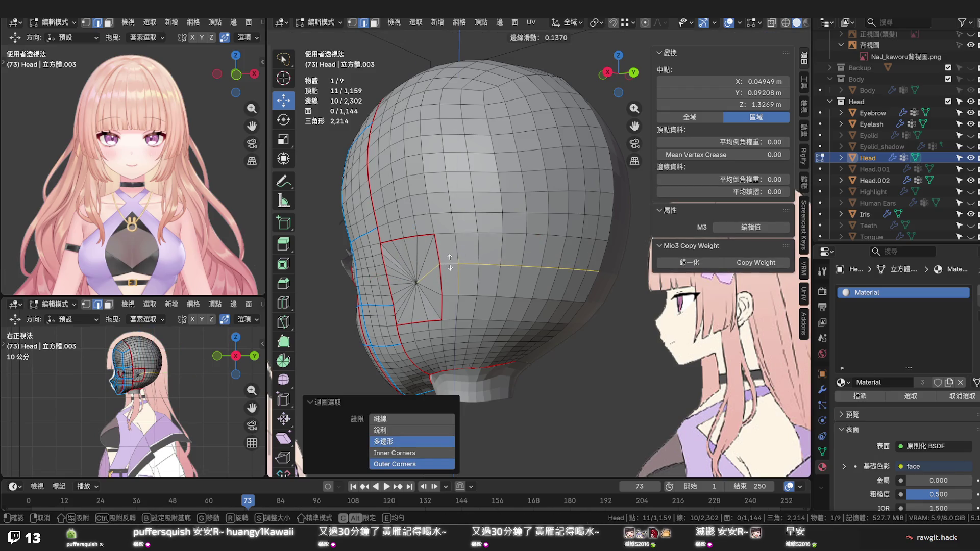
{"action": "right_click", "coordinate": [450, 261]}
{"action": "key", "text": "g"}
{"action": "key", "text": "g"}
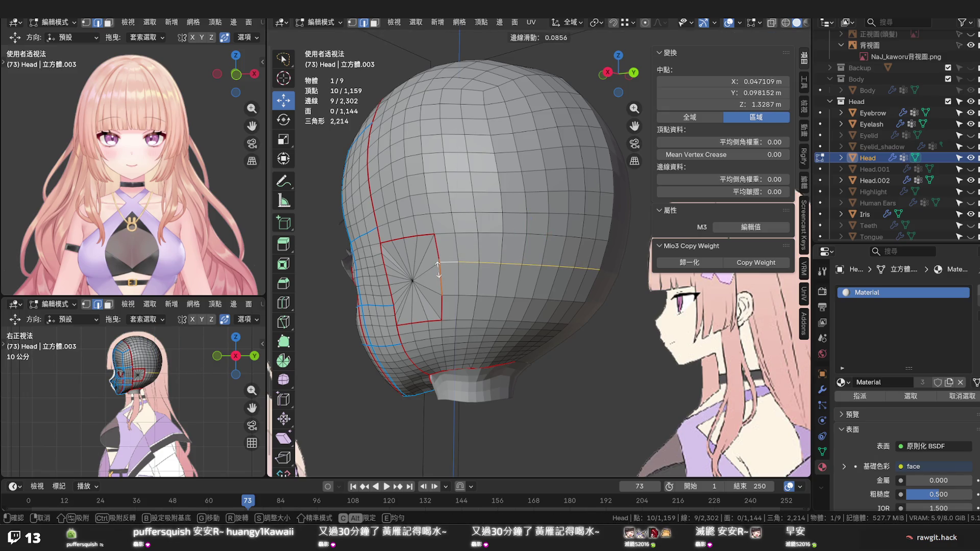
{"action": "left_click", "coordinate": [437, 269]}
Orbit, pan and zoom to view under the ear patch down toward the neck
{"action": "left_click", "coordinate": [481, 216]}
{"action": "left_click_drag", "start_coordinate": [418, 227], "coordinate": [457, 238]}
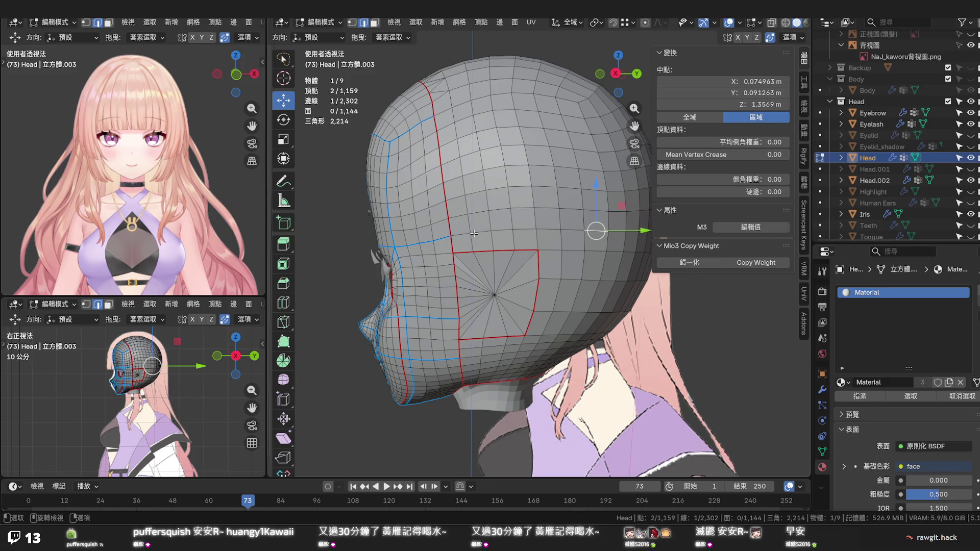
{"action": "left_click_drag", "start_coordinate": [473, 291], "coordinate": [462, 247]}
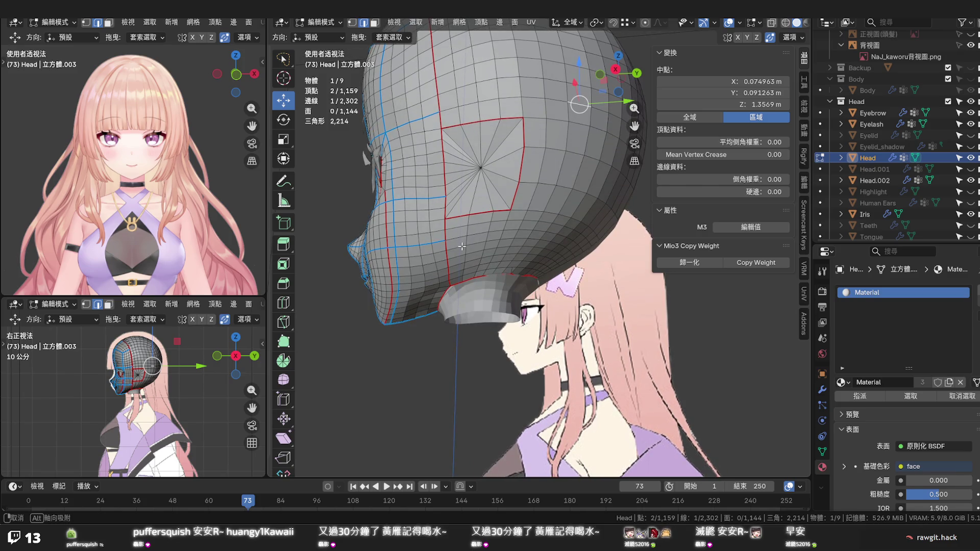
{"action": "left_click_drag", "start_coordinate": [462, 246], "coordinate": [462, 247]}
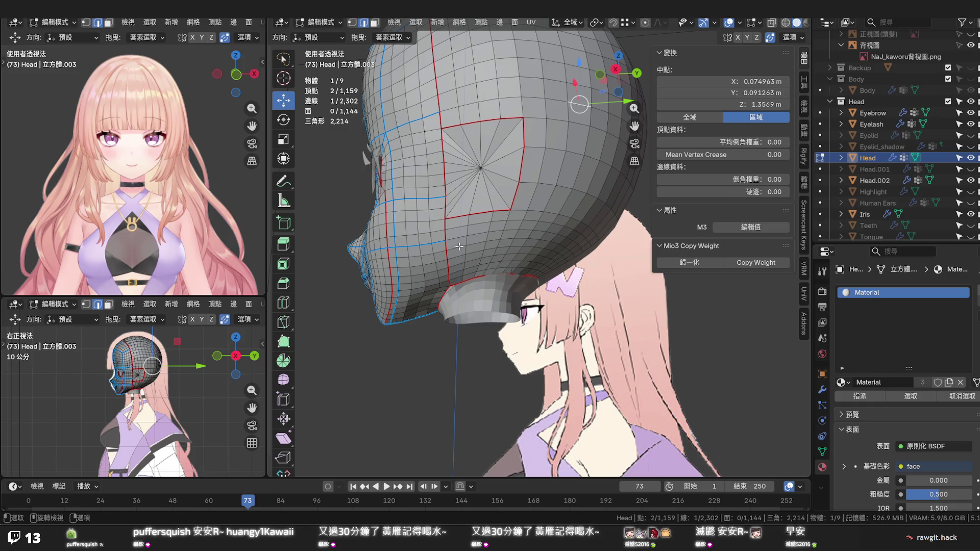
{"action": "scroll", "scroll_direction": "up", "scroll_amount": 3}
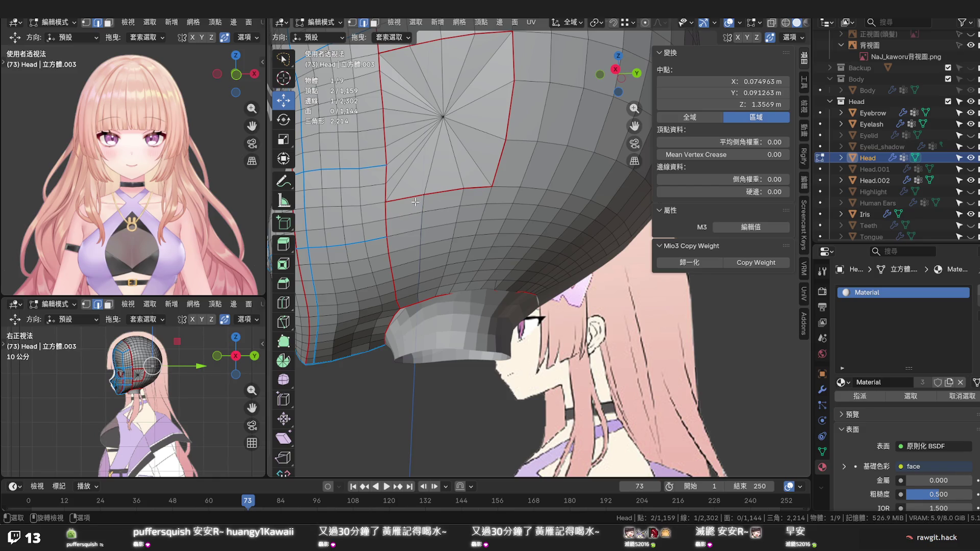
Knife-cut a zigzag of new edges below the ear patch toward the neck, along the red seam
{"action": "key", "text": "k"}
{"action": "left_click", "coordinate": [424, 194]}
{"action": "left_click", "coordinate": [387, 220]}
{"action": "left_click", "coordinate": [420, 229]}
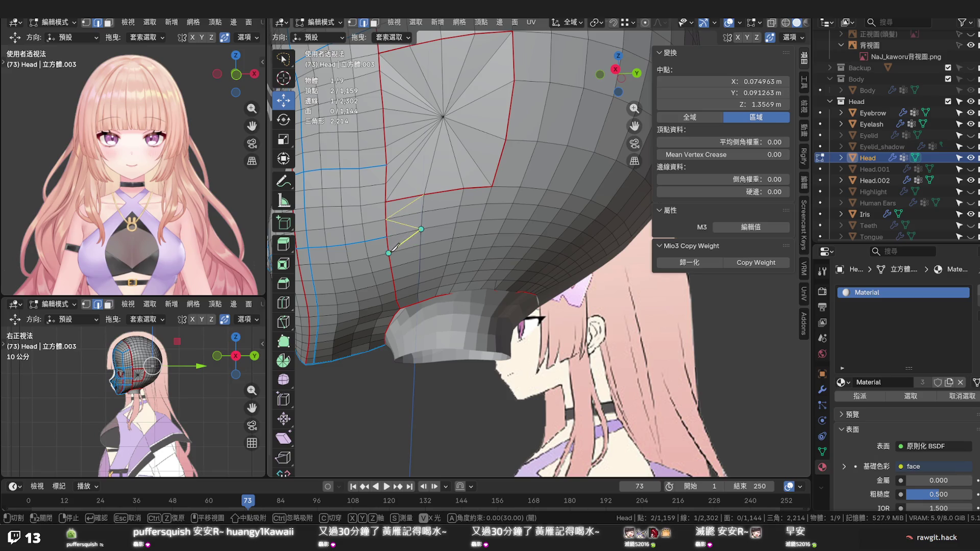
{"action": "left_click", "coordinate": [389, 253]}
{"action": "left_click", "coordinate": [420, 259]}
{"action": "left_click", "coordinate": [393, 281]}
{"action": "left_click", "coordinate": [396, 300]}
{"action": "left_click", "coordinate": [418, 302]}
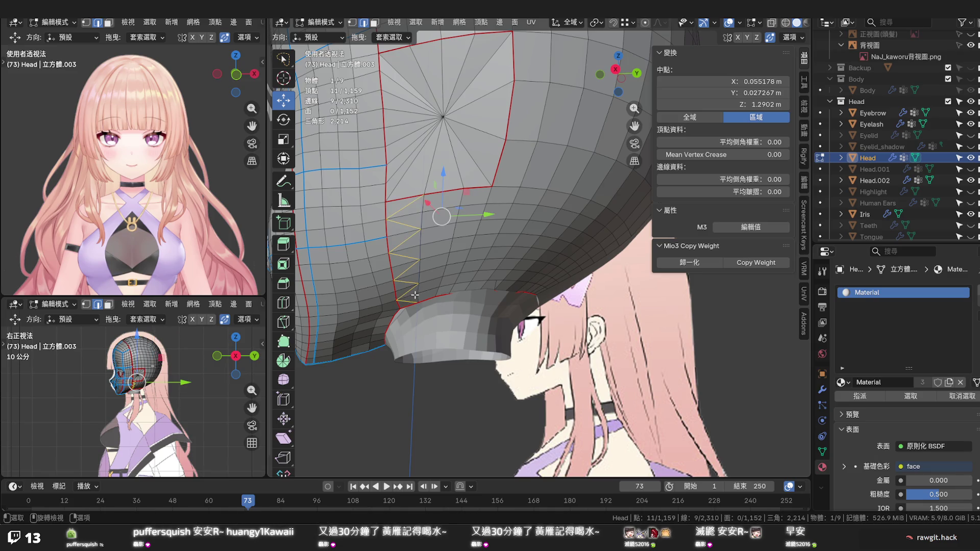
{"action": "key", "text": "Return"}
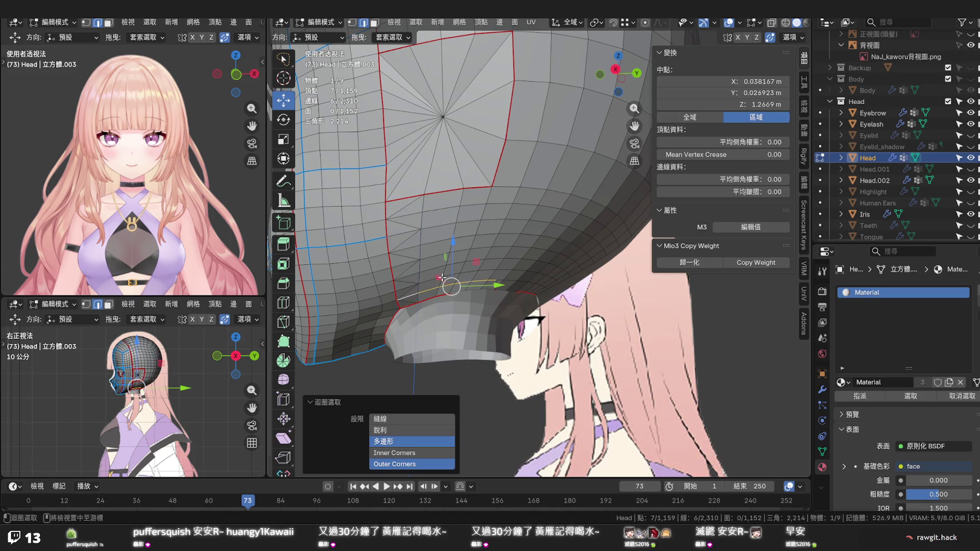
Dissolve an unwanted edge and three surplus edge loops below the ear patch
{"action": "left_click_drag", "start_coordinate": [493, 284], "coordinate": [469, 271]}
{"action": "left_click", "coordinate": [465, 259]}
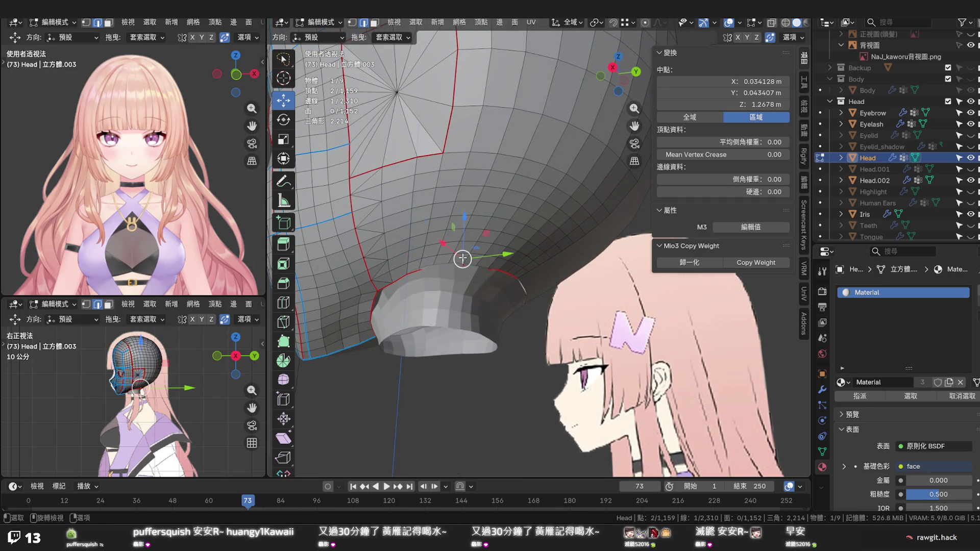
{"action": "key", "text": "x"}
{"action": "left_click", "coordinate": [464, 258]}
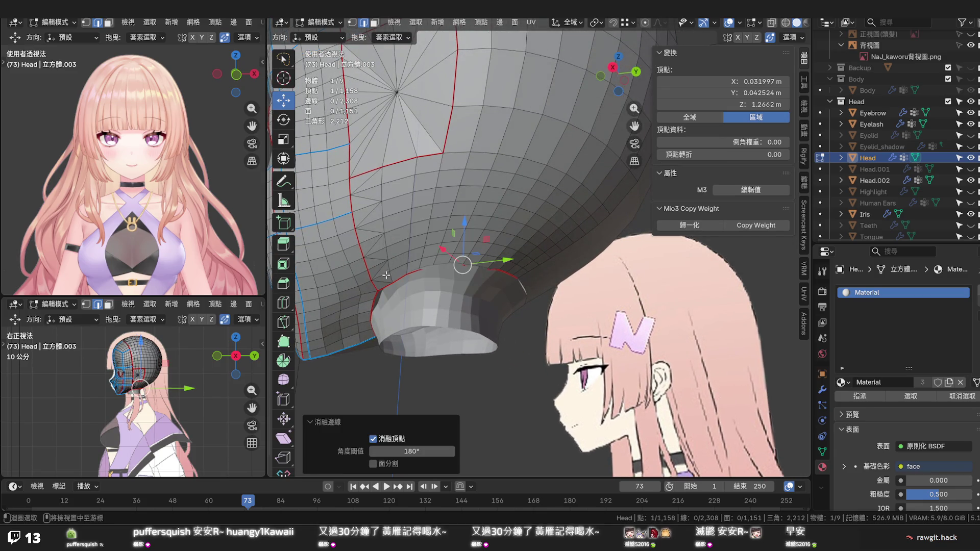
{"action": "left_click", "coordinate": [380, 252]}
{"action": "left_click", "coordinate": [379, 231]}
{"action": "left_click", "coordinate": [376, 190]}
{"action": "key", "text": "x"}
{"action": "left_click", "coordinate": [378, 188]}
Orbit around the head to inspect the face and under the nose, then view from top
{"action": "left_click_drag", "start_coordinate": [572, 268], "coordinate": [555, 279]}
{"action": "left_click_drag", "start_coordinate": [481, 240], "coordinate": [524, 247]}
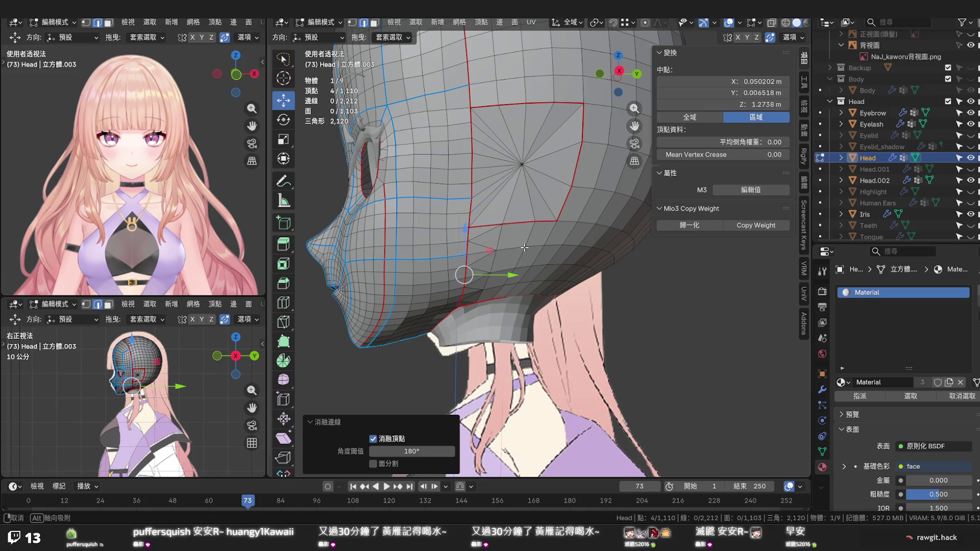
{"action": "left_click_drag", "start_coordinate": [524, 247], "coordinate": [521, 213]}
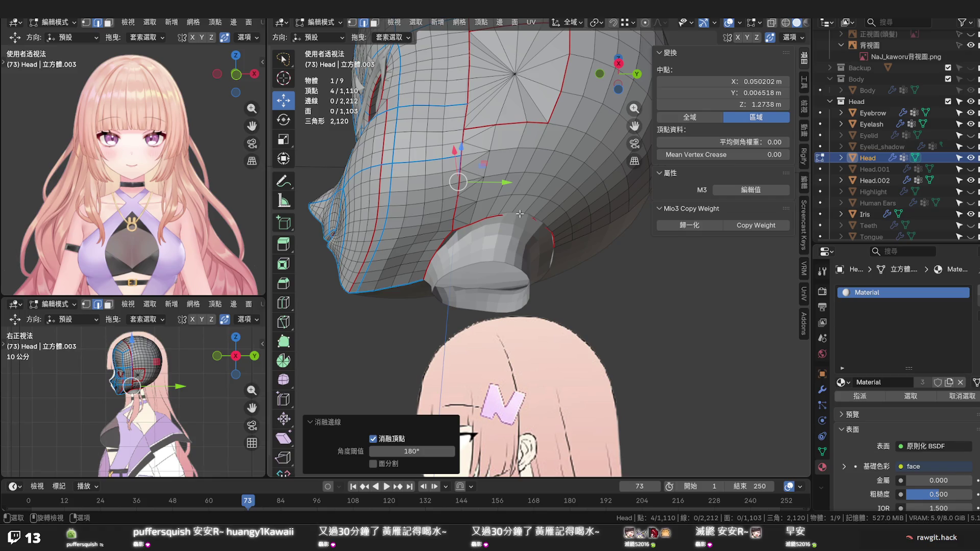
{"action": "left_click_drag", "start_coordinate": [520, 214], "coordinate": [520, 178]}
{"action": "key", "text": "KP_7"}
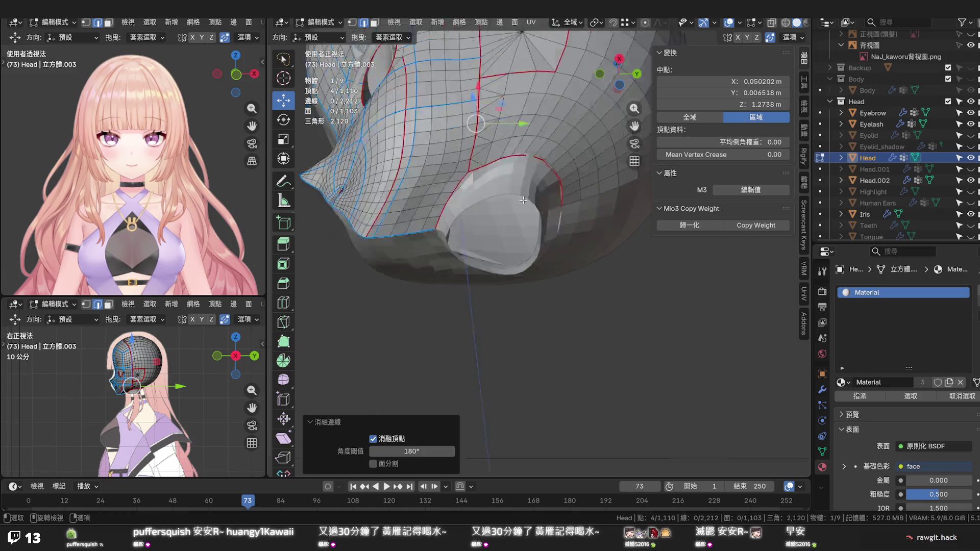
In bottom view with Head.002 hidden, nudge the neck-opening rim vertices into a smoother curve
{"action": "key", "text": "ctrl+KP_7"}
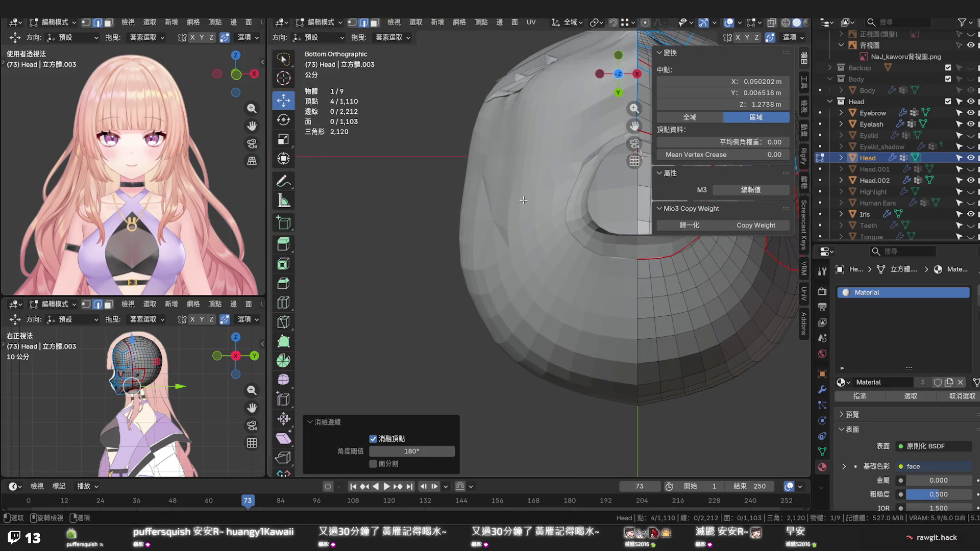
{"action": "left_click", "coordinate": [970, 180]}
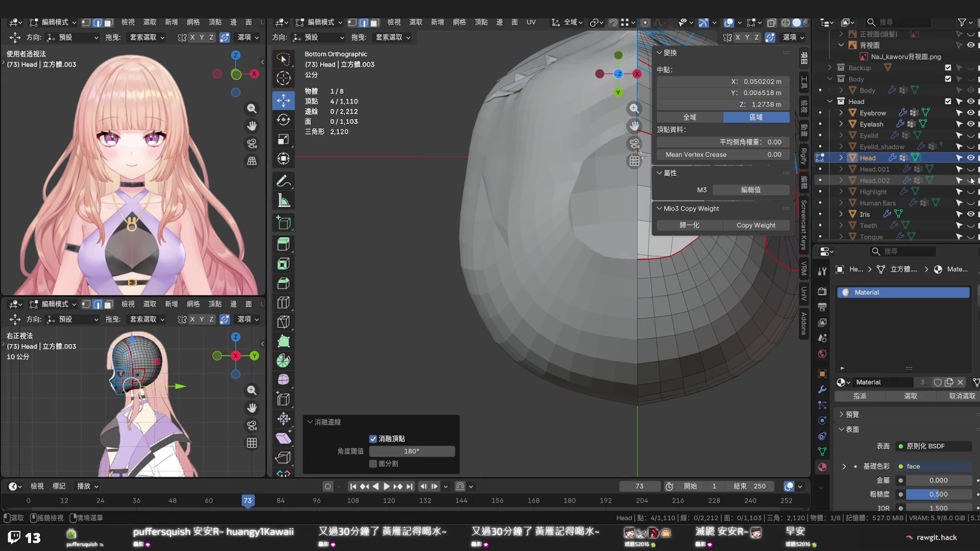
{"action": "scroll", "scroll_direction": "up", "scroll_amount": 3}
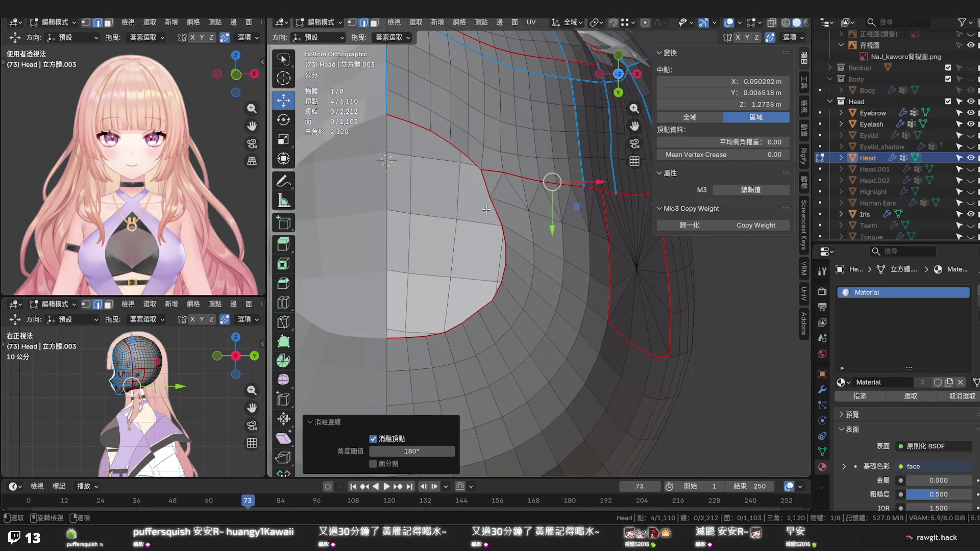
{"action": "key", "text": "1"}
{"action": "left_click", "coordinate": [490, 196]}
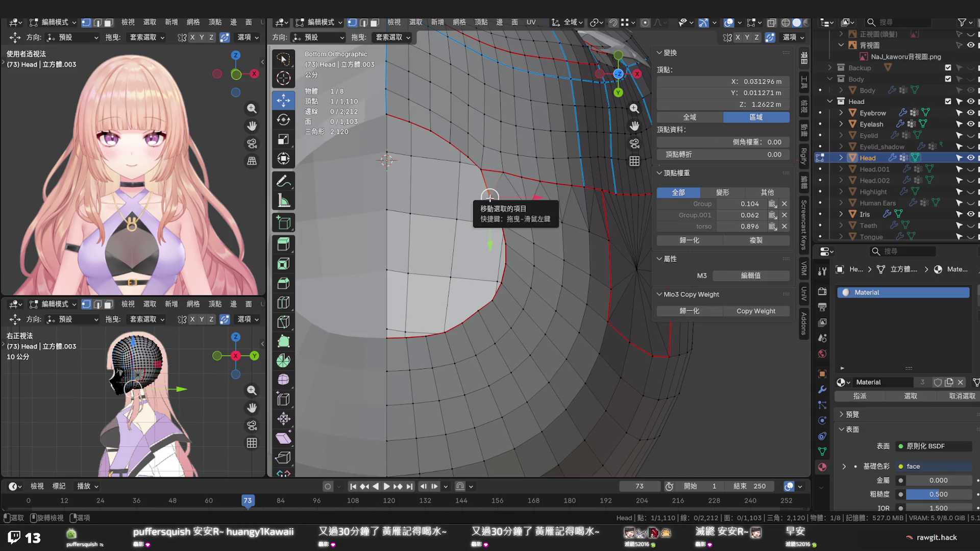
{"action": "left_click_drag", "start_coordinate": [490, 196], "coordinate": [451, 141]}
{"action": "left_click", "coordinate": [480, 167]}
{"action": "left_click", "coordinate": [466, 158]}
{"action": "left_click", "coordinate": [450, 141]}
Pull the mirror-seam vertex down along Y and shift a curved rim vertex along X and Y
{"action": "left_click", "coordinate": [386, 113]}
{"action": "left_click_drag", "start_coordinate": [387, 114], "coordinate": [386, 119]}
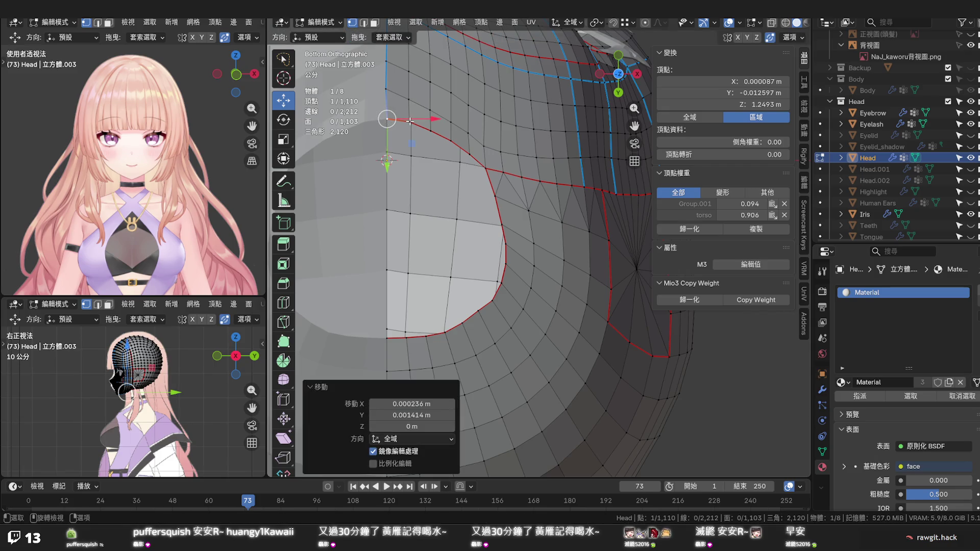
{"action": "left_click", "coordinate": [387, 119]}
{"action": "left_click_drag", "start_coordinate": [389, 138], "coordinate": [411, 153]}
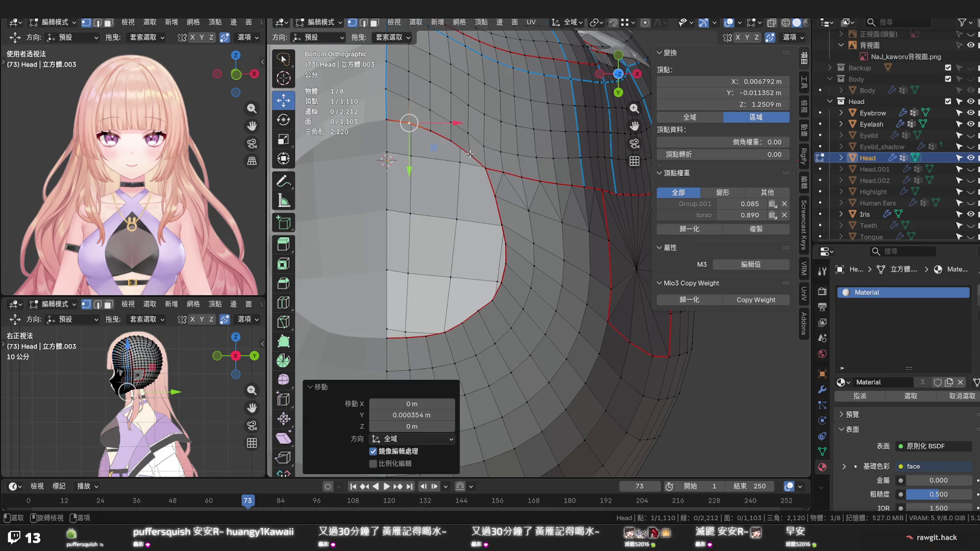
{"action": "left_click", "coordinate": [487, 169]}
{"action": "left_click_drag", "start_coordinate": [524, 167], "coordinate": [523, 168]}
{"action": "left_click_drag", "start_coordinate": [484, 214], "coordinate": [485, 205]}
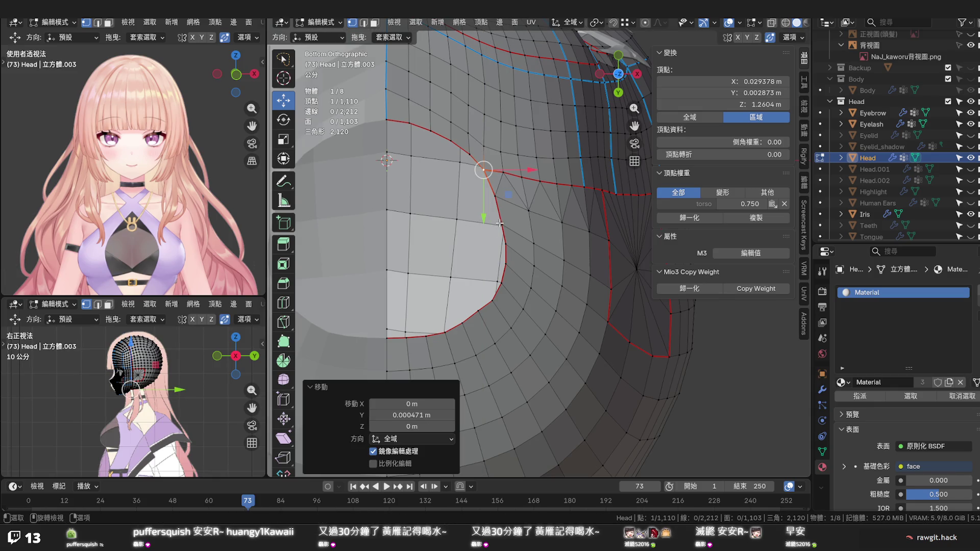
Recentre the view on the rim and save the blend file
{"action": "scroll", "scroll_direction": "down", "scroll_amount": 3}
{"action": "left_click_drag", "start_coordinate": [513, 265], "coordinate": [499, 232]}
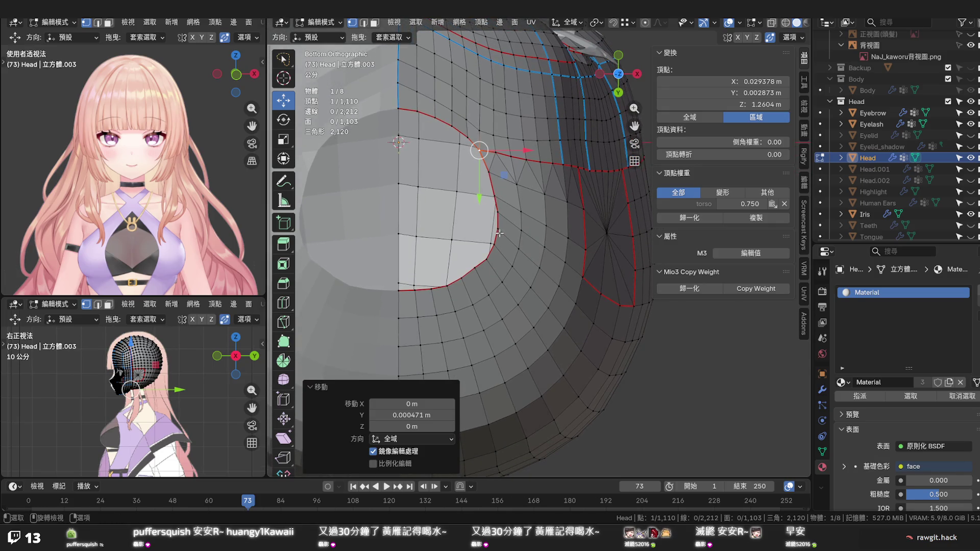
{"action": "key", "text": "ctrl+s"}
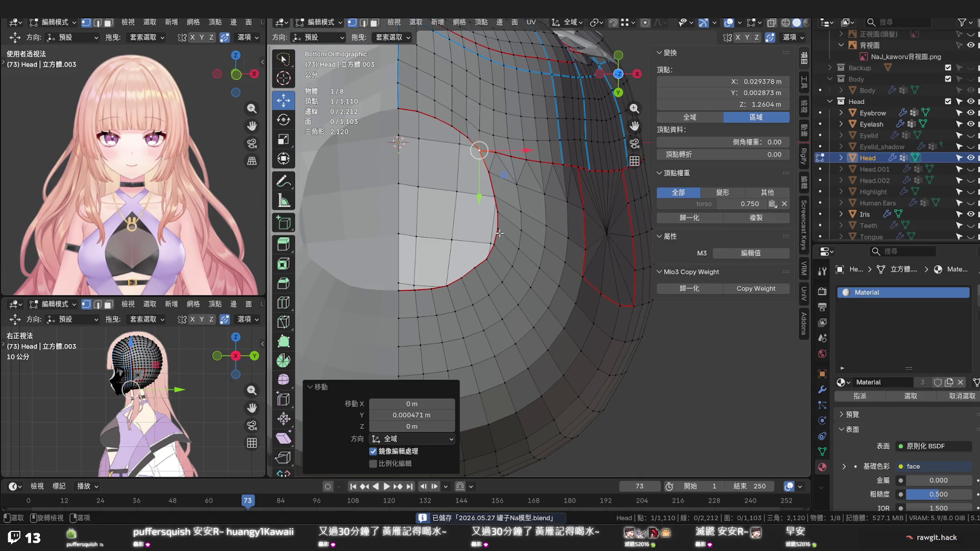
Nudge a vertex on the head's underside to smooth its curve, then orbit to a side view
{"action": "scroll", "scroll_direction": "down", "scroll_amount": 3}
{"action": "scroll", "scroll_direction": "down", "scroll_amount": 3}
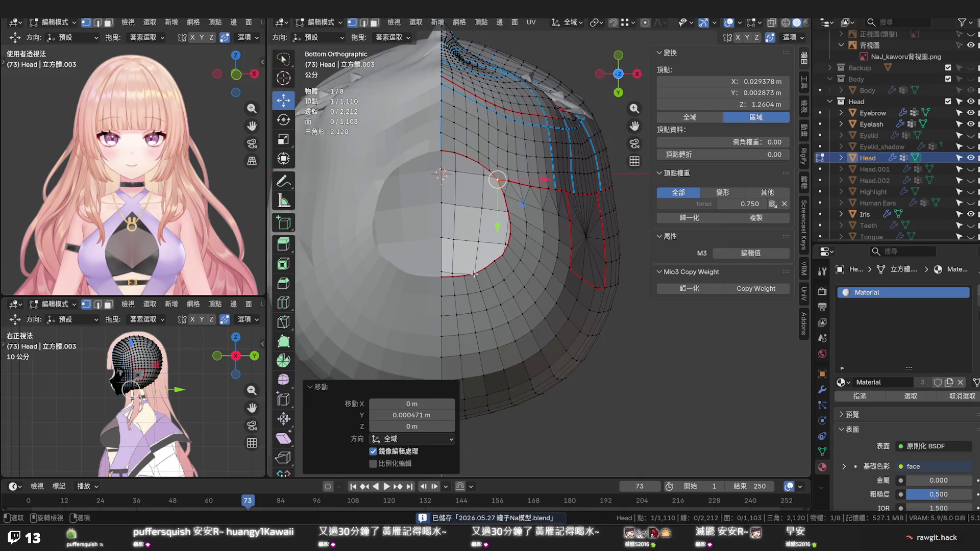
{"action": "scroll", "scroll_direction": "up", "scroll_amount": 3}
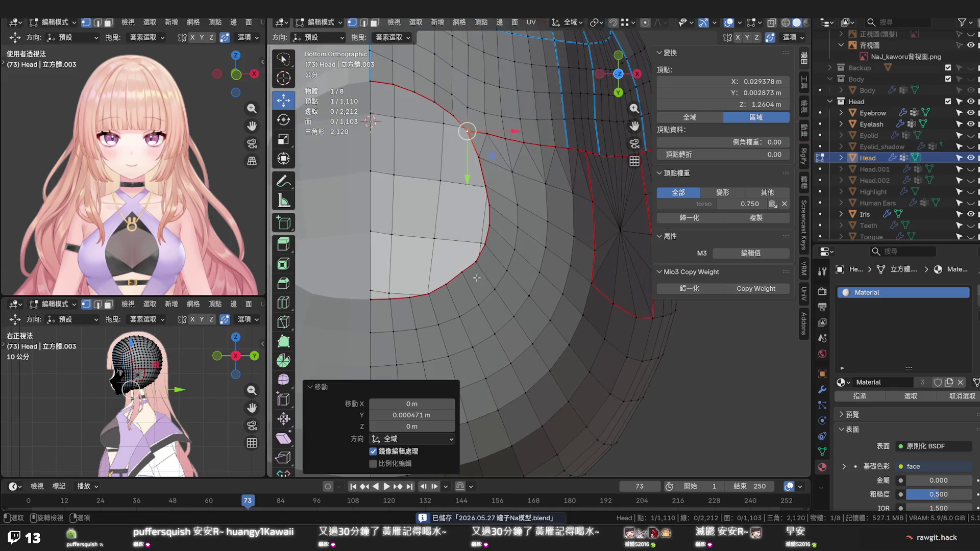
{"action": "left_click", "coordinate": [465, 273]}
{"action": "left_click_drag", "start_coordinate": [467, 276], "coordinate": [449, 288]}
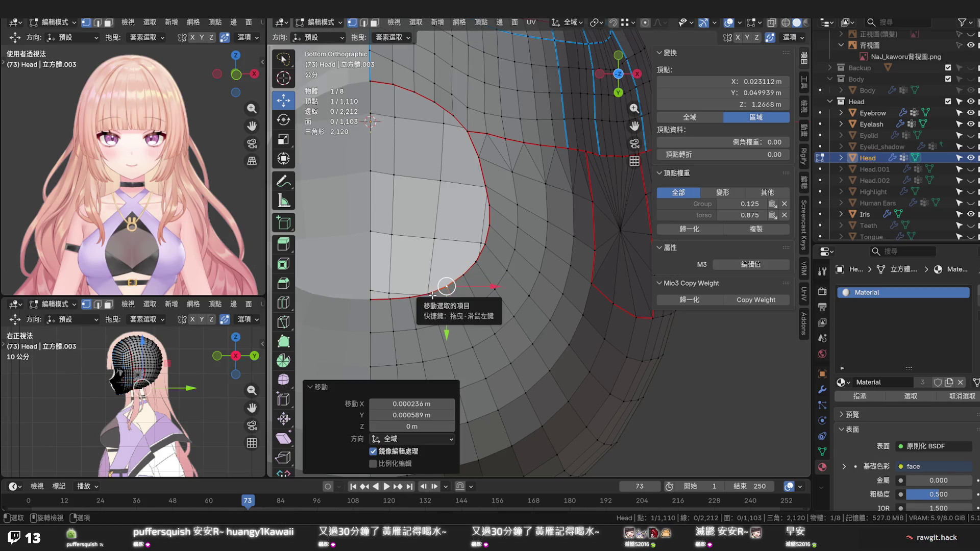
{"action": "left_click", "coordinate": [434, 238]}
{"action": "scroll", "scroll_direction": "down", "scroll_amount": 3}
{"action": "scroll", "scroll_direction": "down", "scroll_amount": 3}
{"action": "left_click_drag", "start_coordinate": [445, 244], "coordinate": [564, 316]}
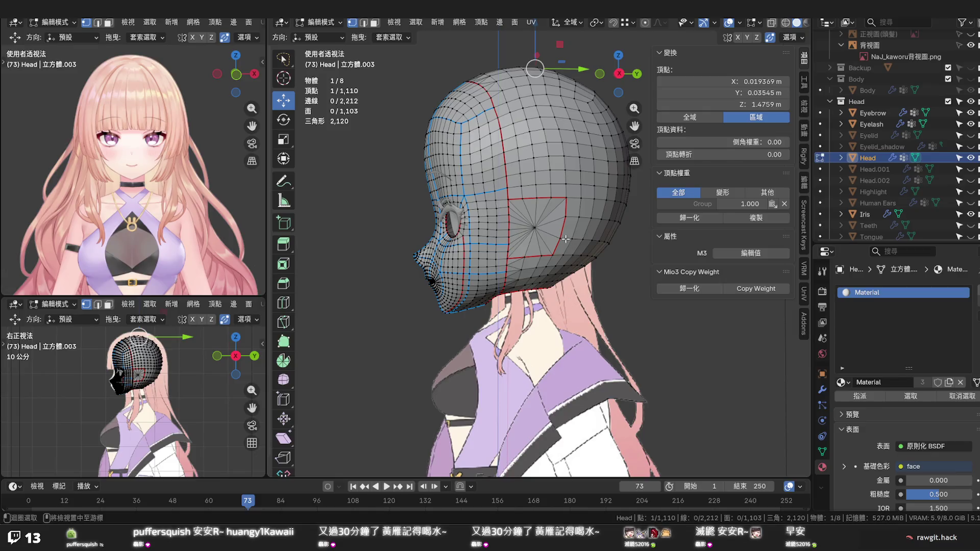
Edge-slide the loop behind the ear patch, excluding its pole vertex, then clear the selection
{"action": "left_click", "coordinate": [564, 238]}
{"action": "left_click", "coordinate": [554, 236]}
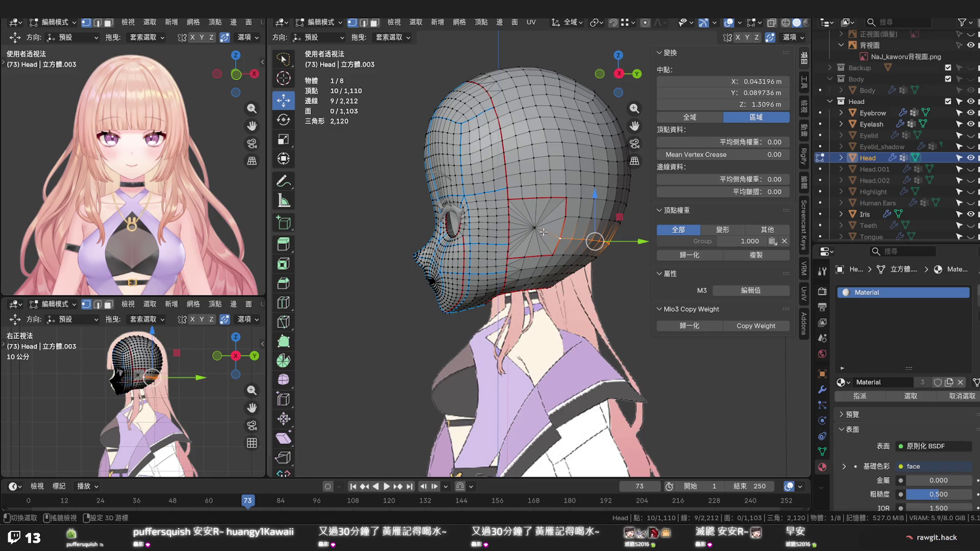
{"action": "key", "text": "g"}
{"action": "key", "text": "g"}
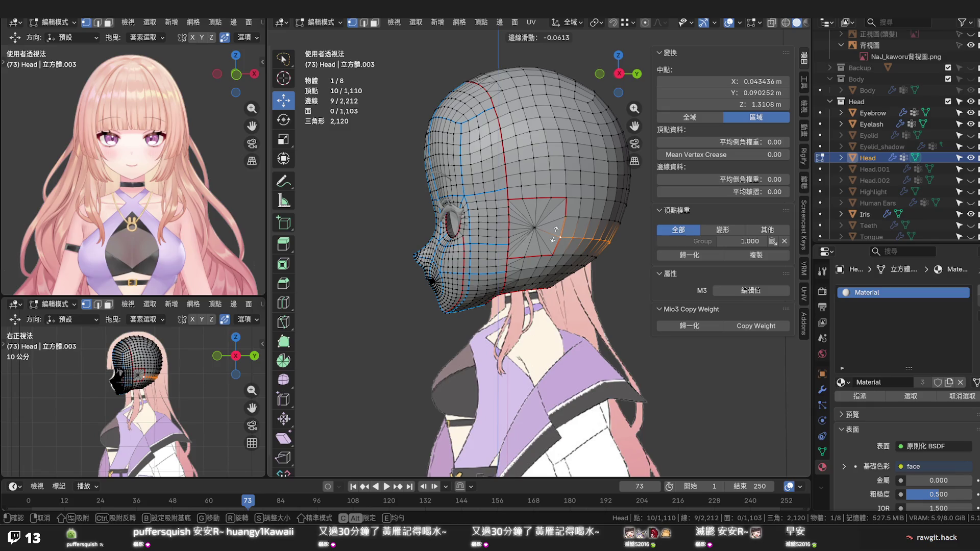
{"action": "left_click", "coordinate": [554, 234]}
{"action": "key", "text": "alt+a"}
Orbit and pan to inspect the back-of-head topology, then select a vertex below the ear patch
{"action": "left_click_drag", "start_coordinate": [591, 268], "coordinate": [568, 300]}
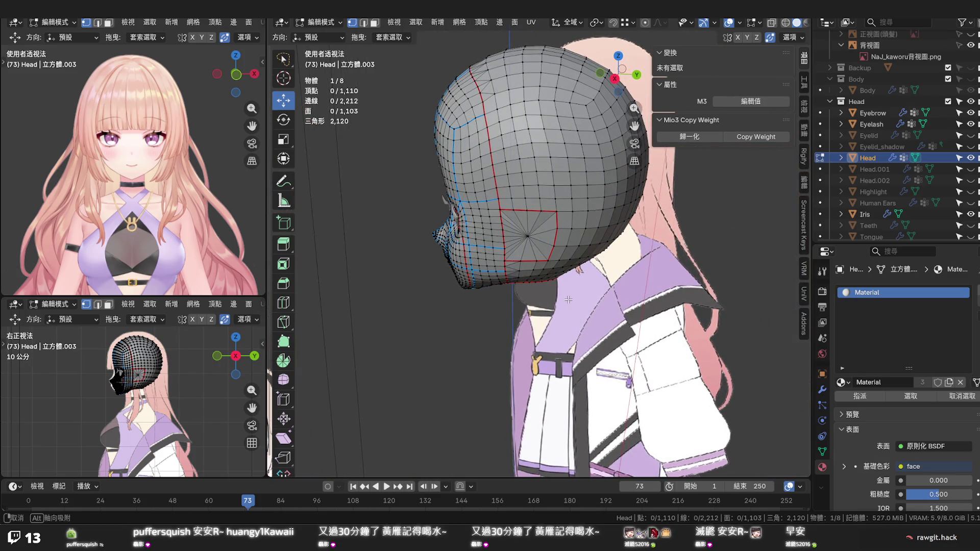
{"action": "left_click_drag", "start_coordinate": [532, 184], "coordinate": [516, 223]}
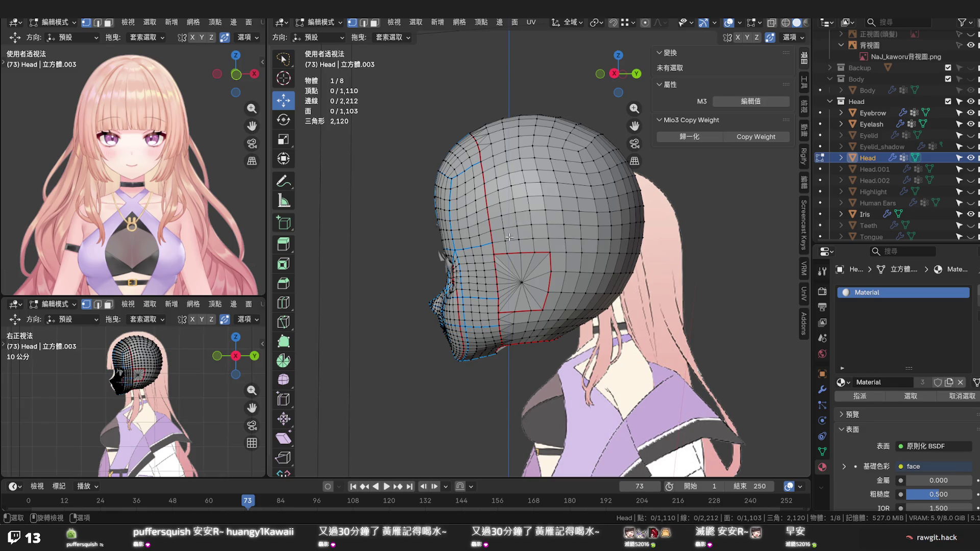
{"action": "left_click_drag", "start_coordinate": [508, 237], "coordinate": [495, 195]}
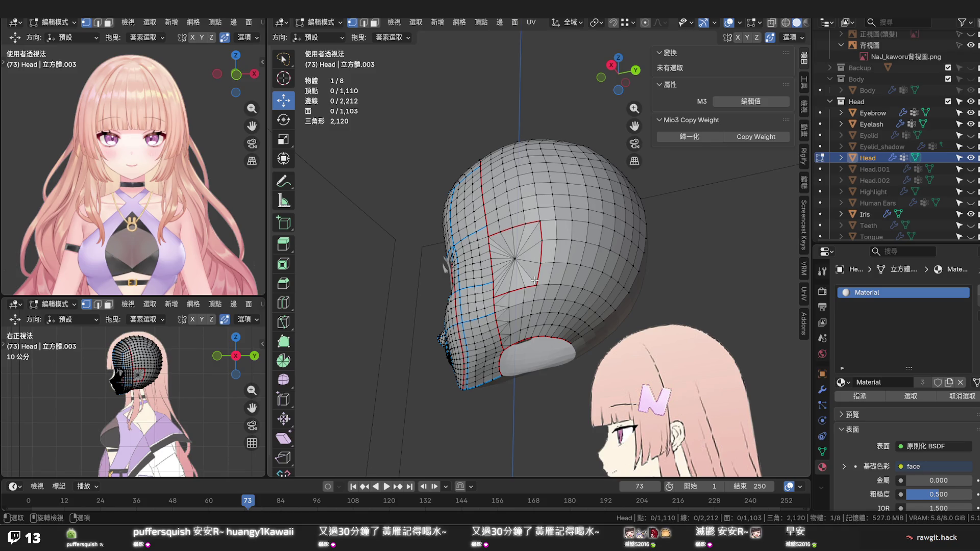
{"action": "left_click_drag", "start_coordinate": [552, 282], "coordinate": [591, 315]}
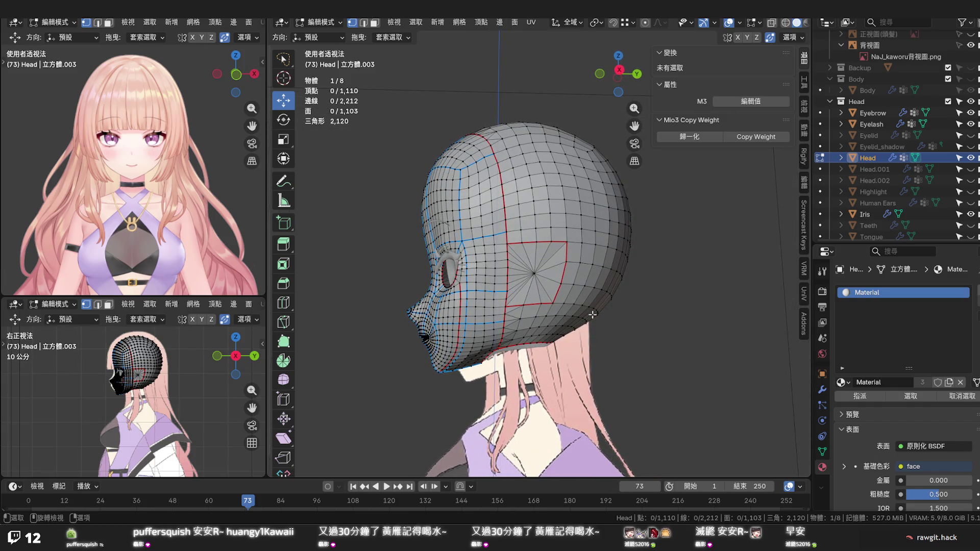
{"action": "scroll", "scroll_direction": "up", "scroll_amount": 3}
{"action": "left_click_drag", "start_coordinate": [562, 315], "coordinate": [561, 276]}
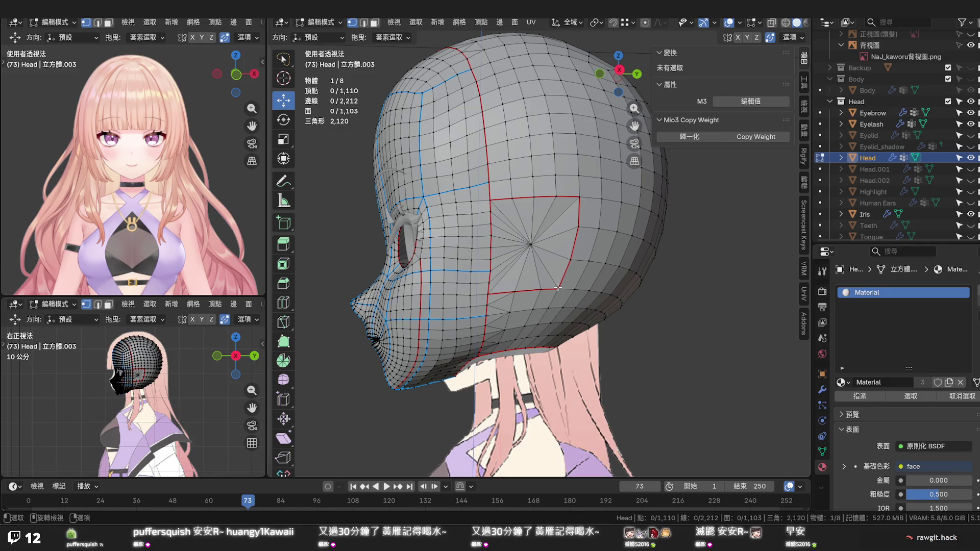
{"action": "left_click", "coordinate": [558, 288]}
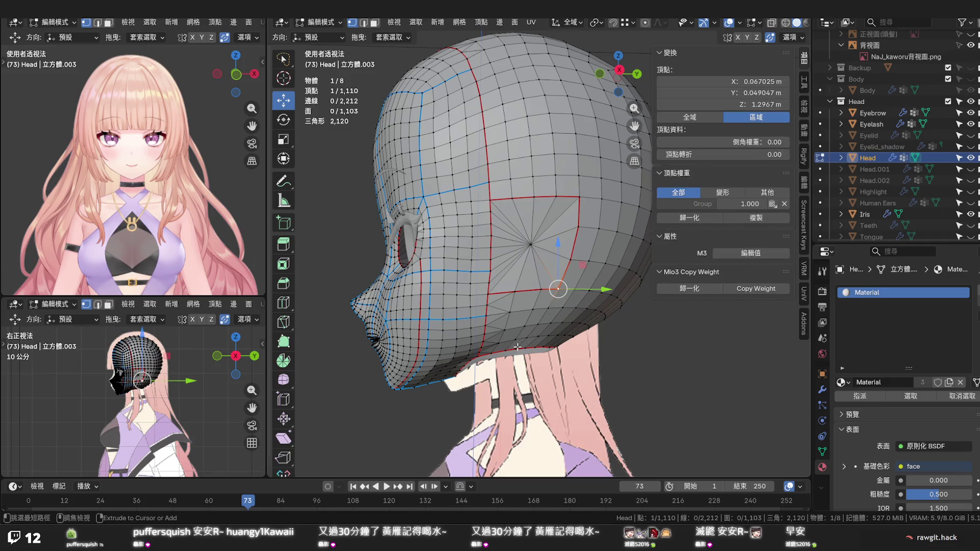
Select the vertex path up to the ear patch and edge-slide it
{"action": "left_click", "coordinate": [526, 338]}
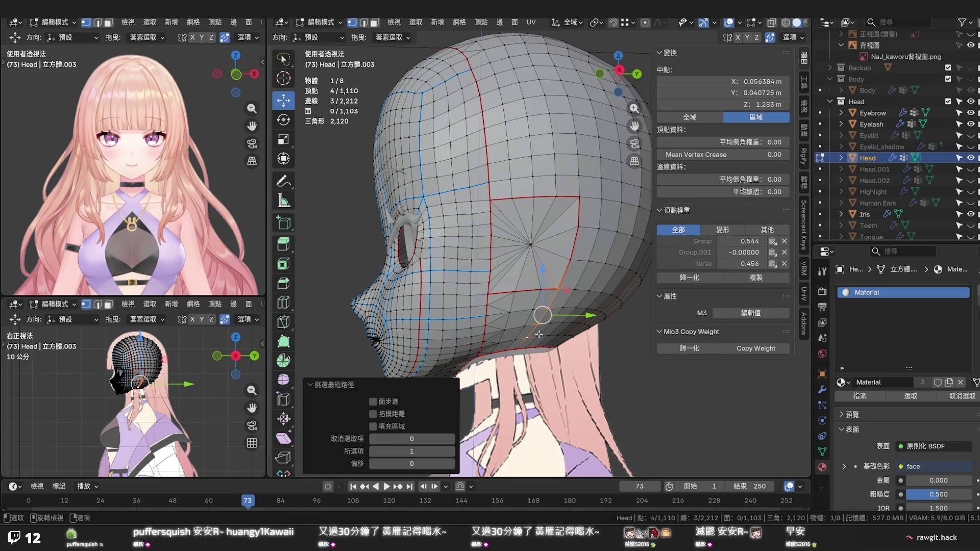
{"action": "key", "text": "g"}
{"action": "key", "text": "g"}
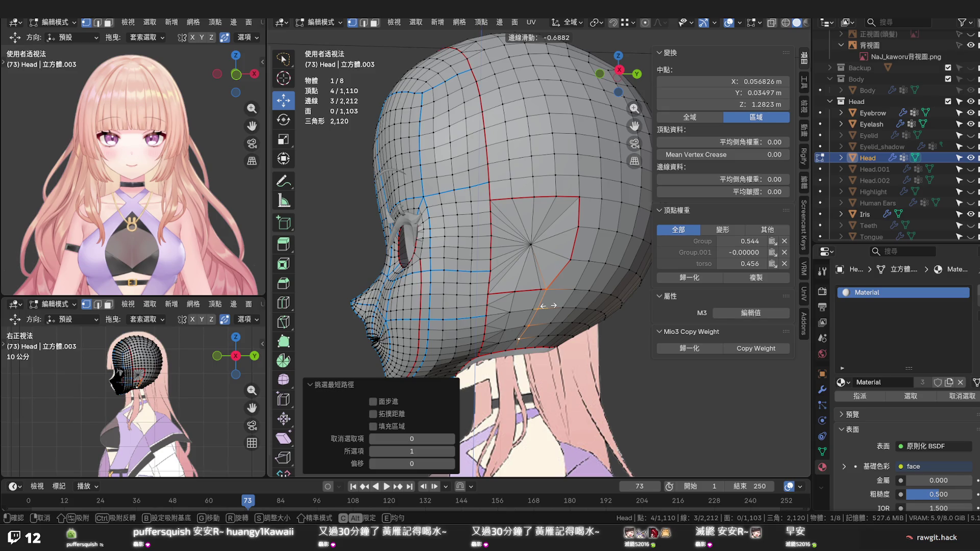
{"action": "left_click", "coordinate": [547, 306]}
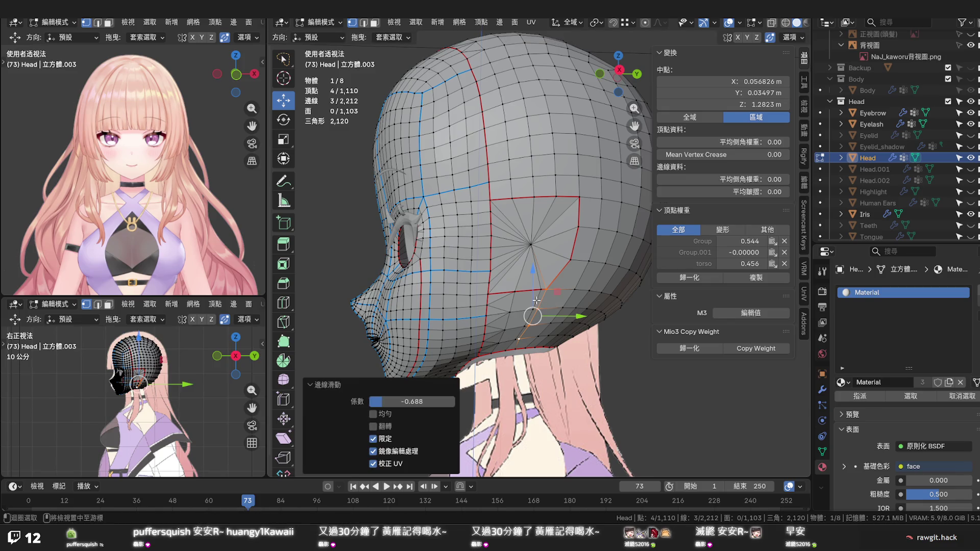
Dissolve the extra edges below the ear patch, keeping the central pole, plus one more stray edge
{"action": "double_click", "coordinate": [530, 262]}
{"action": "left_click", "coordinate": [530, 244]}
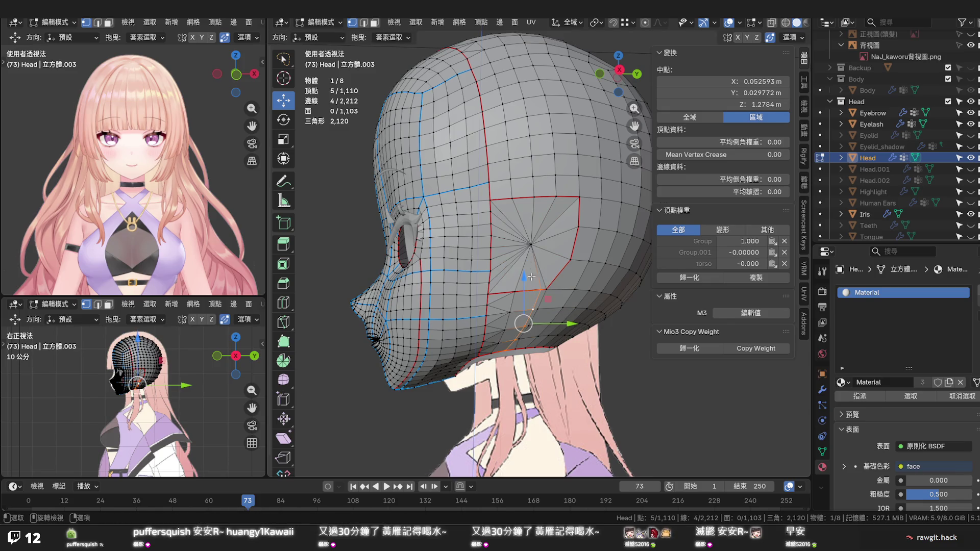
{"action": "key", "text": "x"}
{"action": "left_click", "coordinate": [532, 286]}
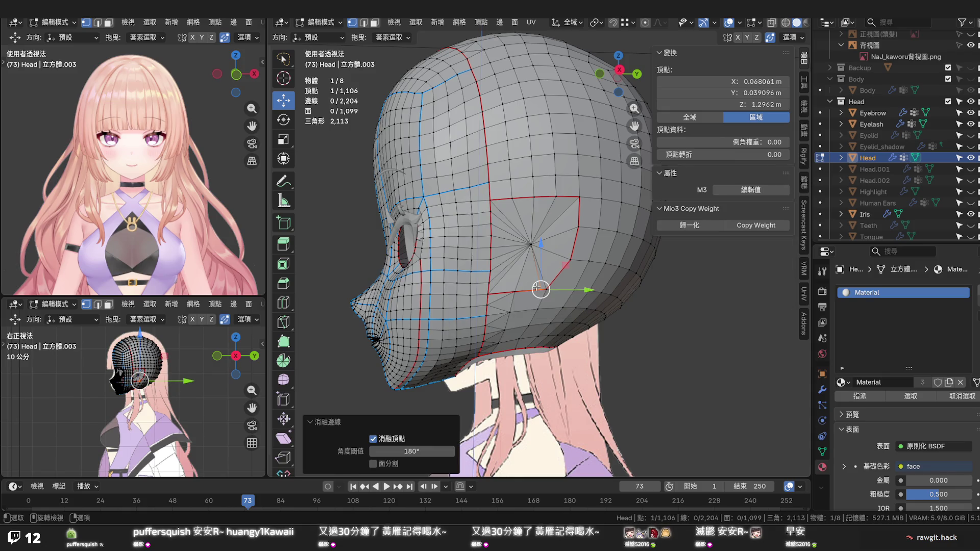
{"action": "key", "text": "2"}
{"action": "left_click", "coordinate": [538, 283]}
{"action": "key", "text": "x"}
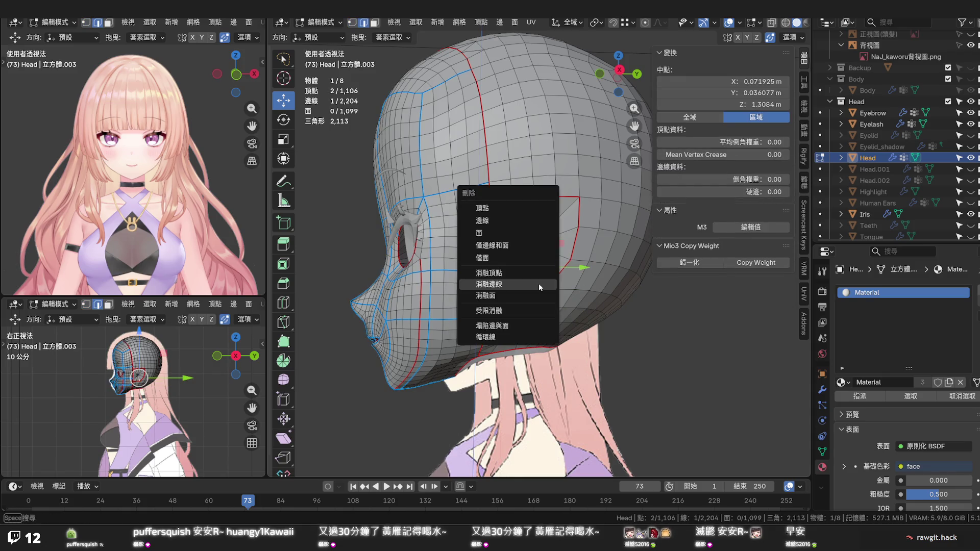
{"action": "left_click", "coordinate": [538, 283]}
Vertex-slide an ear-patch corner vertex, settling at 0.116 then 0.081, and view from the right
{"action": "key", "text": "1"}
{"action": "left_click", "coordinate": [570, 259]}
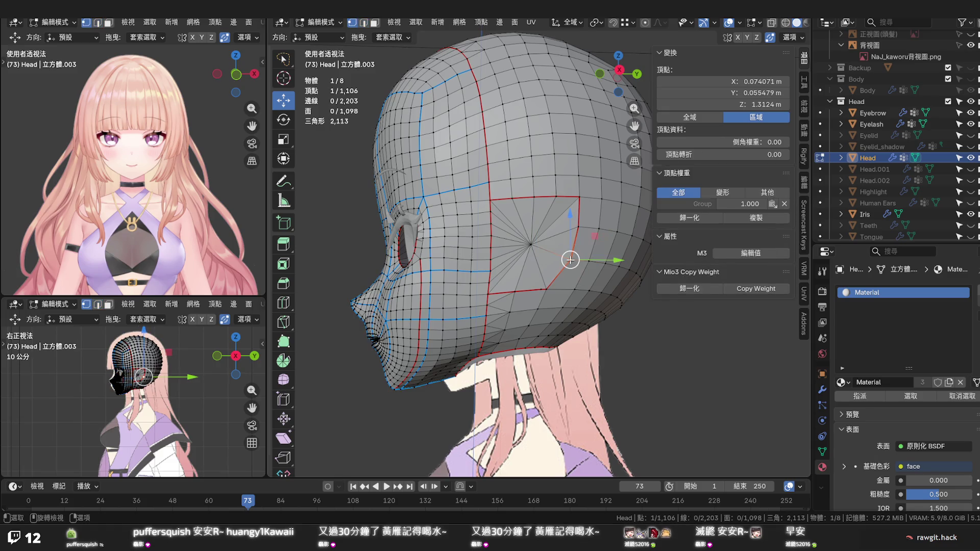
{"action": "key", "text": "shift+v"}
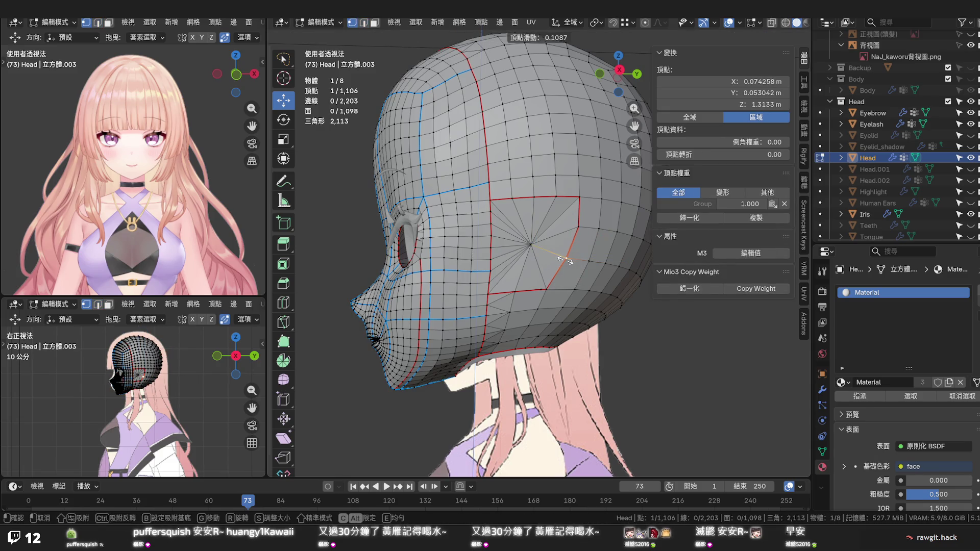
{"action": "left_click", "coordinate": [566, 260]}
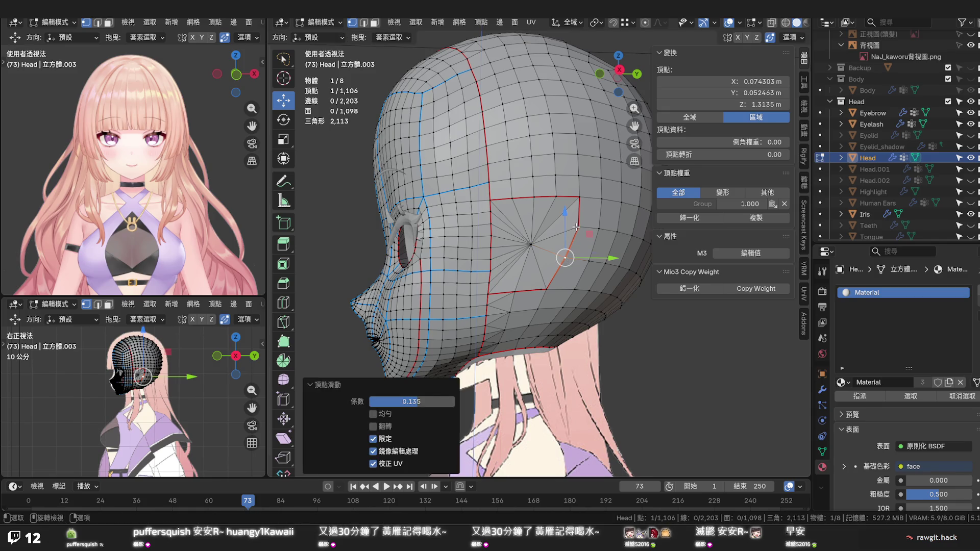
{"action": "key", "text": "shift+v"}
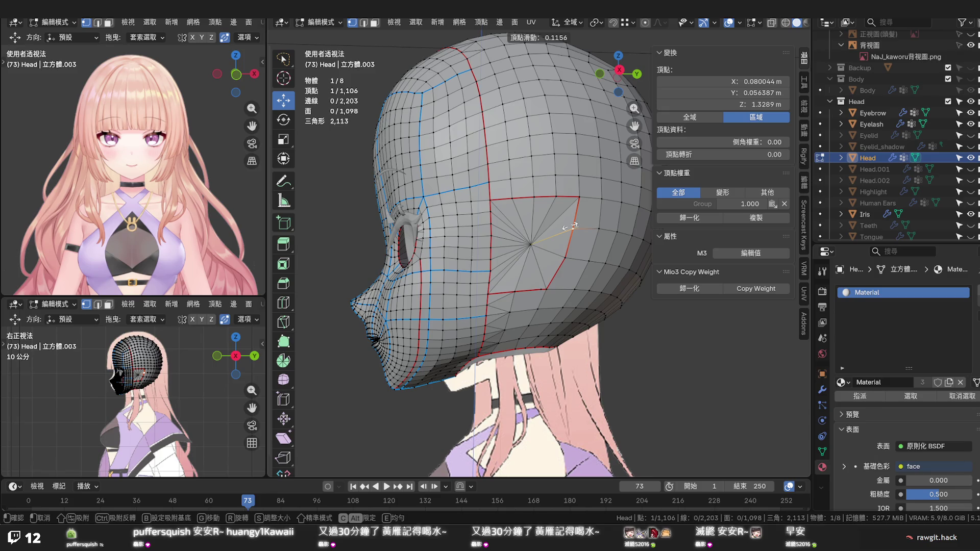
{"action": "left_click", "coordinate": [569, 226]}
{"action": "key", "text": "shift+v"}
{"action": "left_click", "coordinate": [571, 224]}
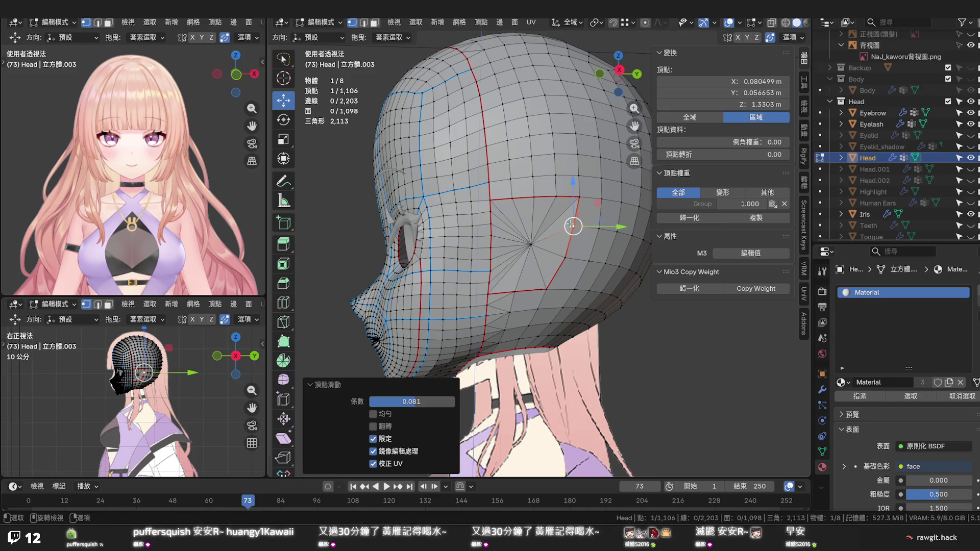
{"action": "key", "text": "KP_3"}
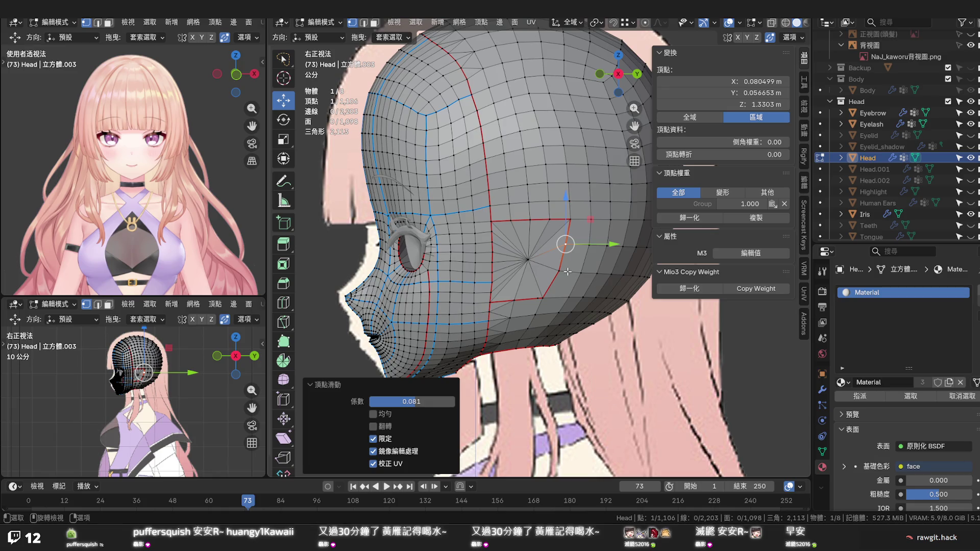
{"action": "scroll", "scroll_direction": "up", "scroll_amount": 3}
{"action": "left_click_drag", "start_coordinate": [515, 256], "coordinate": [500, 252]}
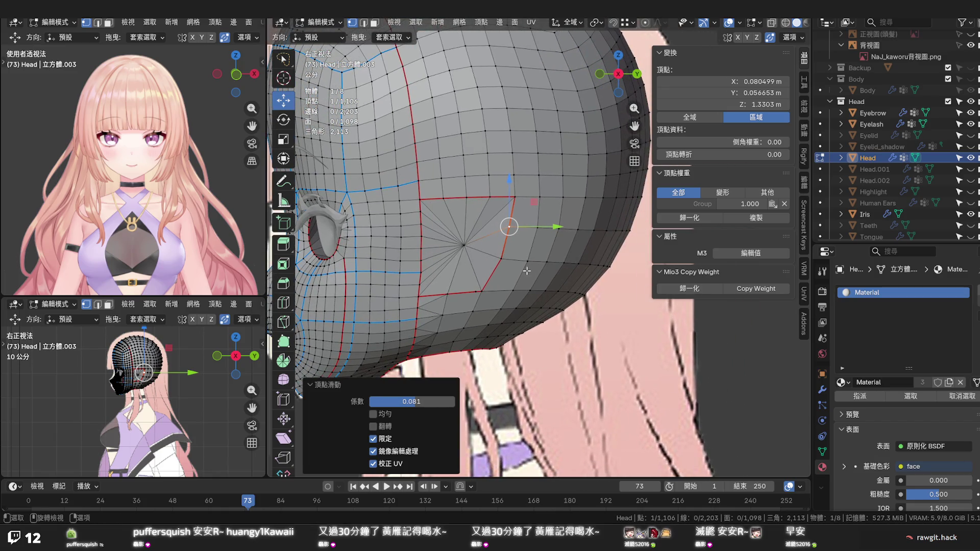
{"action": "scroll", "scroll_direction": "down", "scroll_amount": 3}
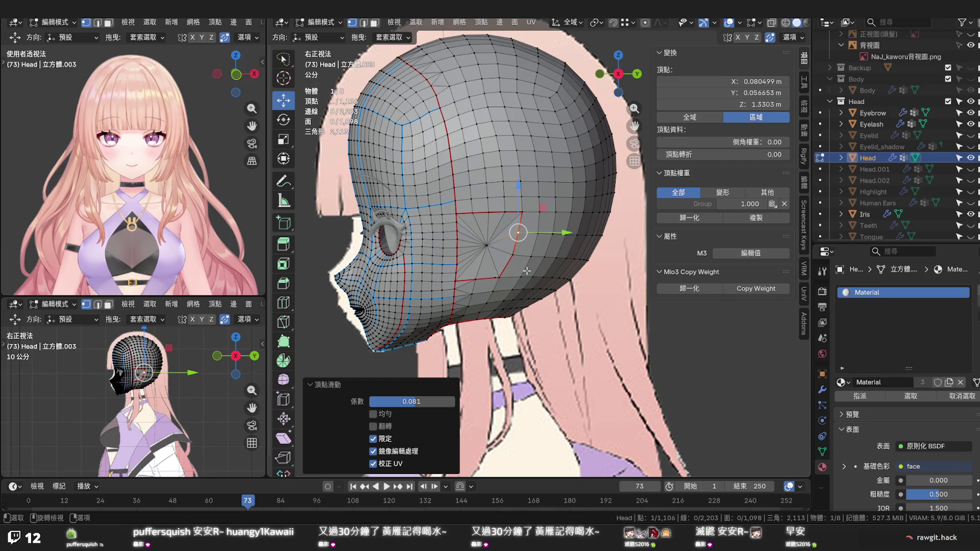
{"action": "left_click_drag", "start_coordinate": [526, 271], "coordinate": [527, 207]}
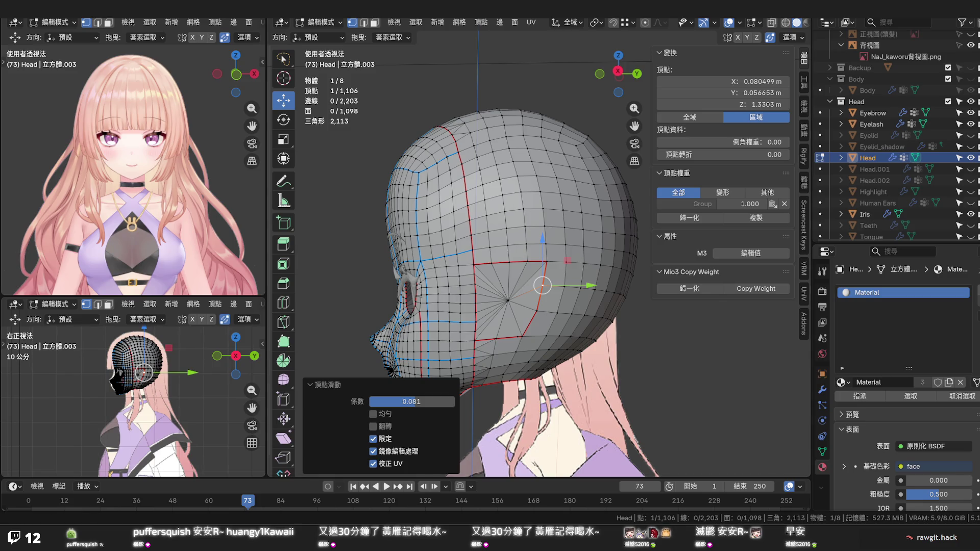
{"action": "left_click_drag", "start_coordinate": [536, 286], "coordinate": [456, 365]}
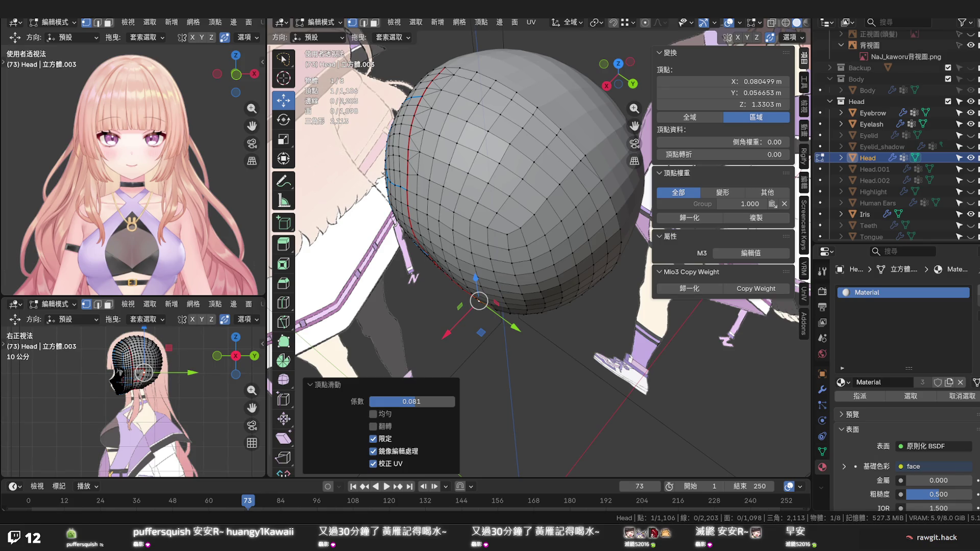
{"action": "left_click_drag", "start_coordinate": [612, 332], "coordinate": [662, 230]}
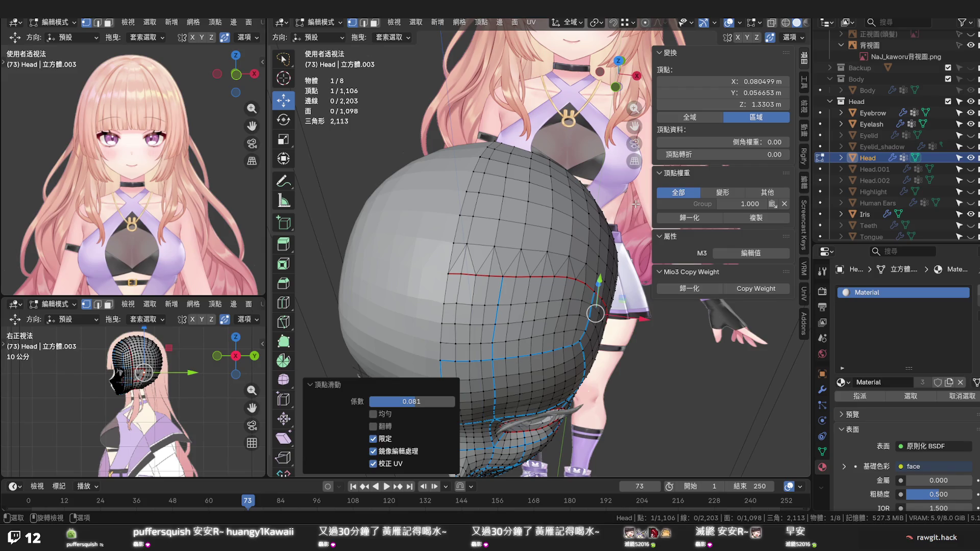
{"action": "left_click_drag", "start_coordinate": [597, 258], "coordinate": [579, 244]}
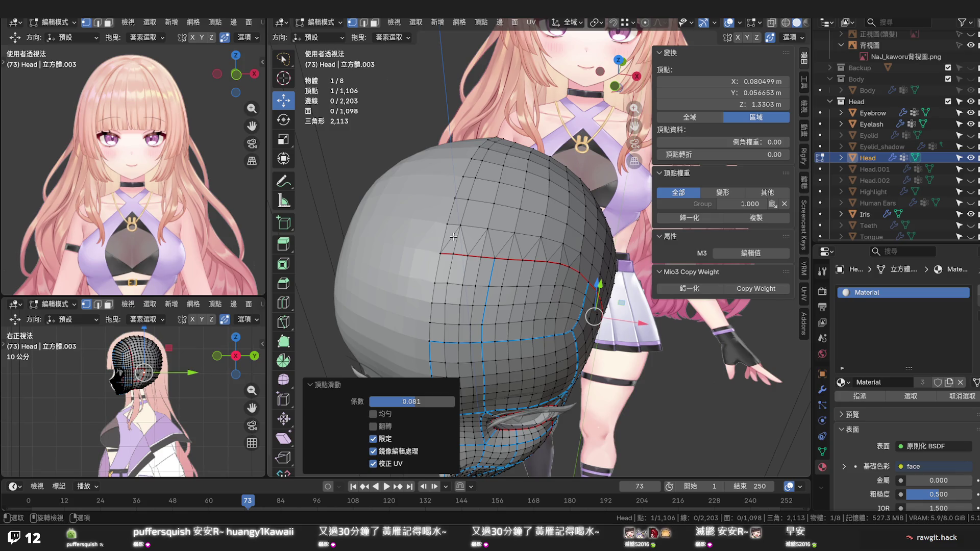
{"action": "scroll", "scroll_direction": "up", "scroll_amount": 3}
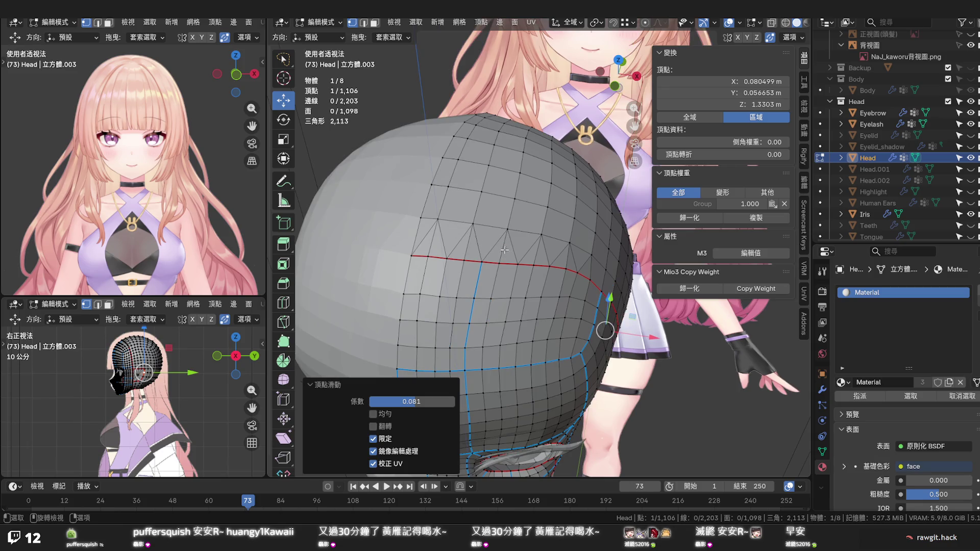
Save, then edge-slide the vertex row across the upper back of the head
{"action": "key", "text": "ctrl+s"}
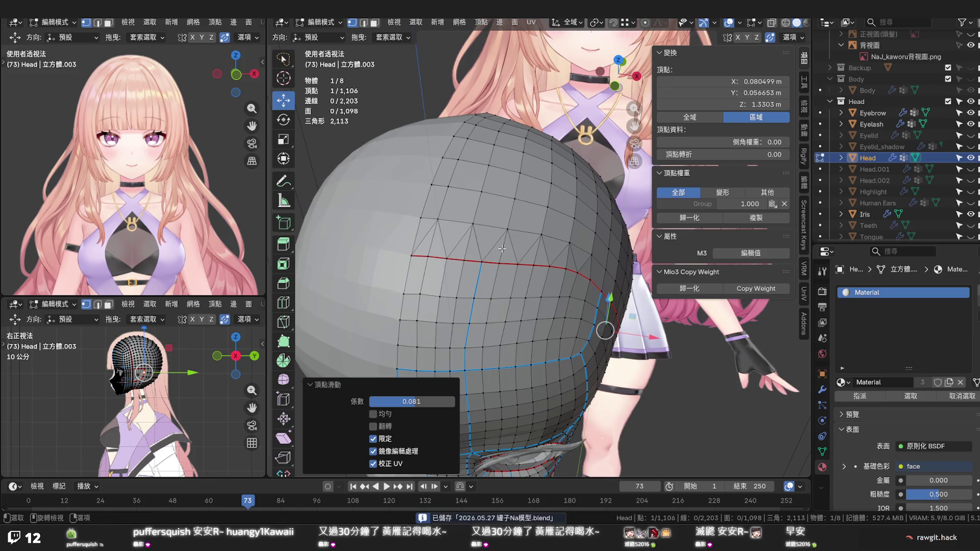
{"action": "left_click_drag", "start_coordinate": [493, 249], "coordinate": [499, 245]}
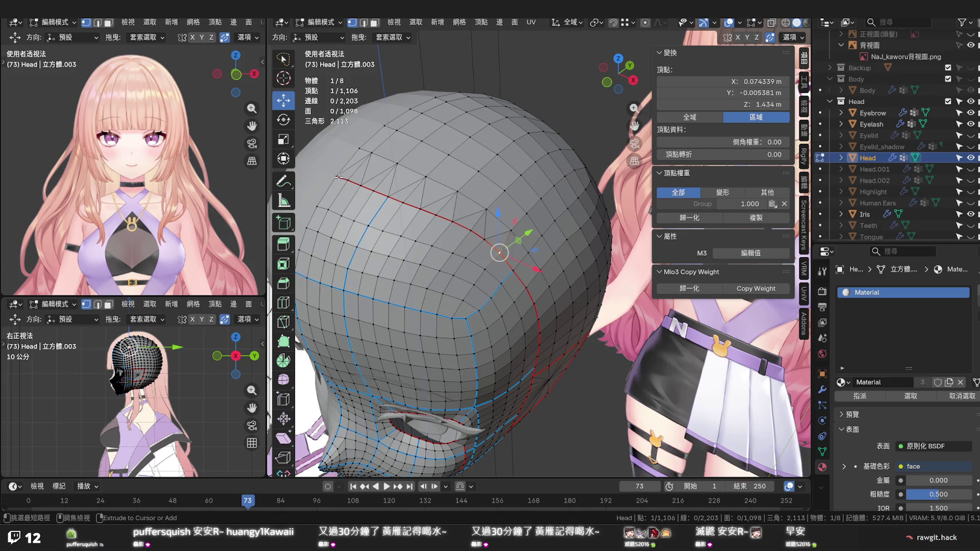
{"action": "left_click", "coordinate": [340, 178]}
{"action": "key", "text": "g"}
{"action": "key", "text": "g"}
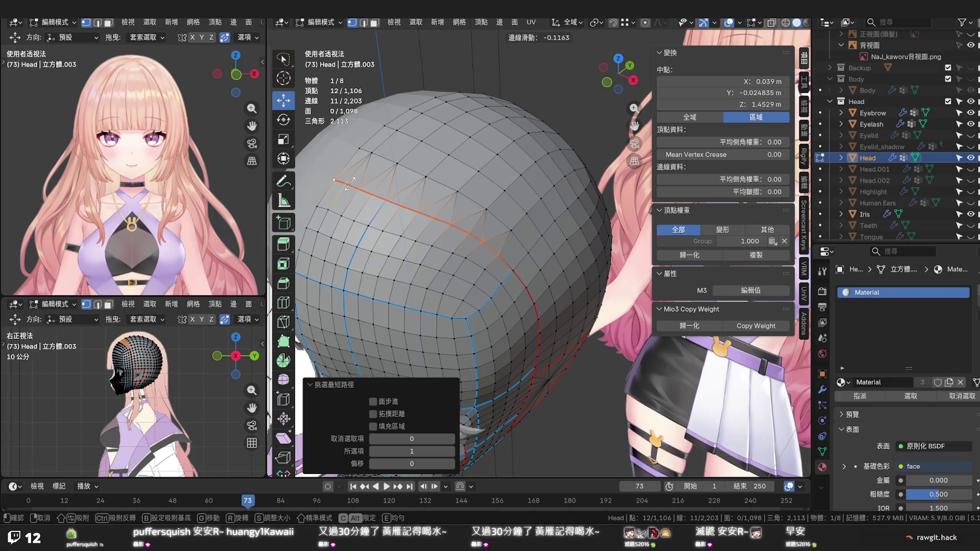
{"action": "left_click", "coordinate": [349, 183]}
Save the blend file again and orbit around the head to view the ear patch
{"action": "left_click", "coordinate": [470, 164]}
{"action": "left_click_drag", "start_coordinate": [470, 165], "coordinate": [390, 147]}
{"action": "key", "text": "ctrl+s"}
{"action": "left_click_drag", "start_coordinate": [424, 284], "coordinate": [434, 232]}
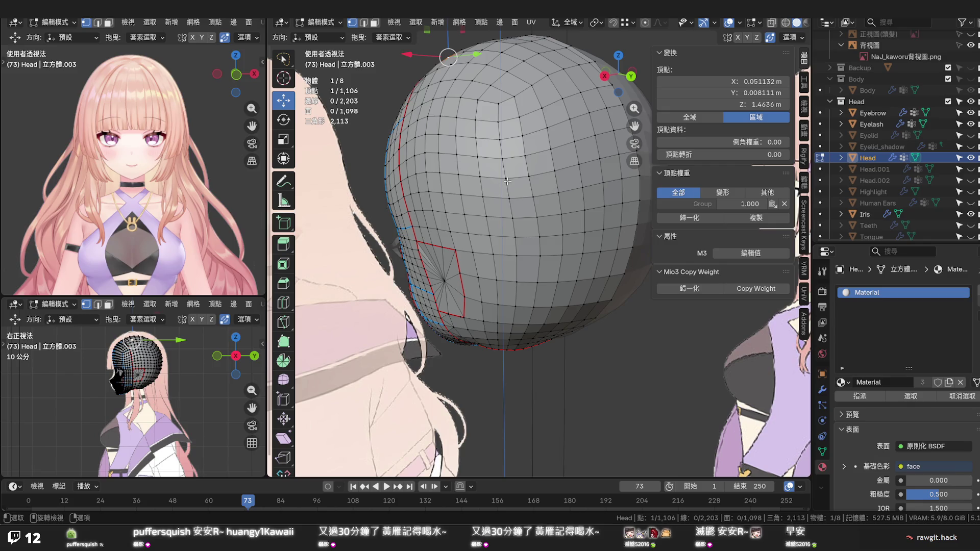
{"action": "left_click_drag", "start_coordinate": [506, 180], "coordinate": [566, 108]}
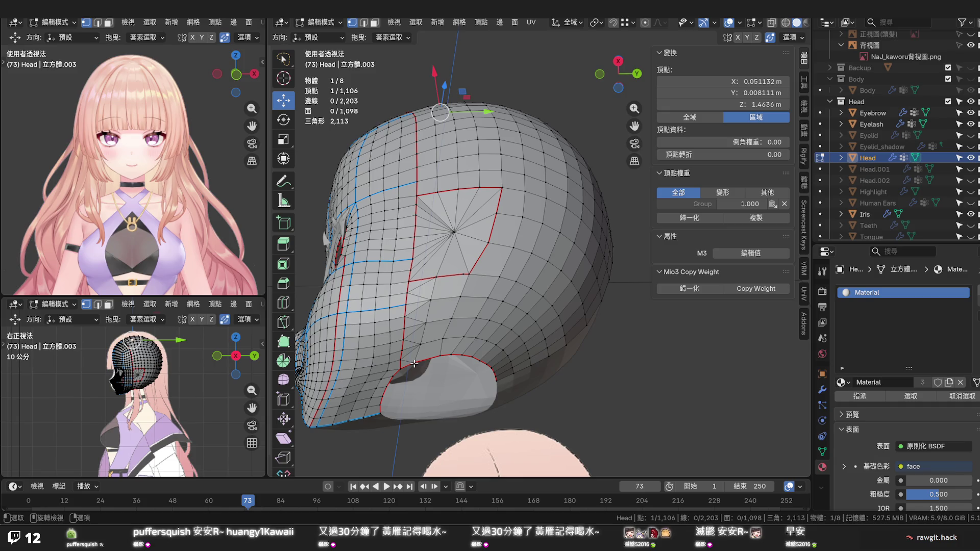
In bottom view, vertex-slide a neck-opening rim vertex below the ear patch along its edge
{"action": "key", "text": "ctrl+KP_7"}
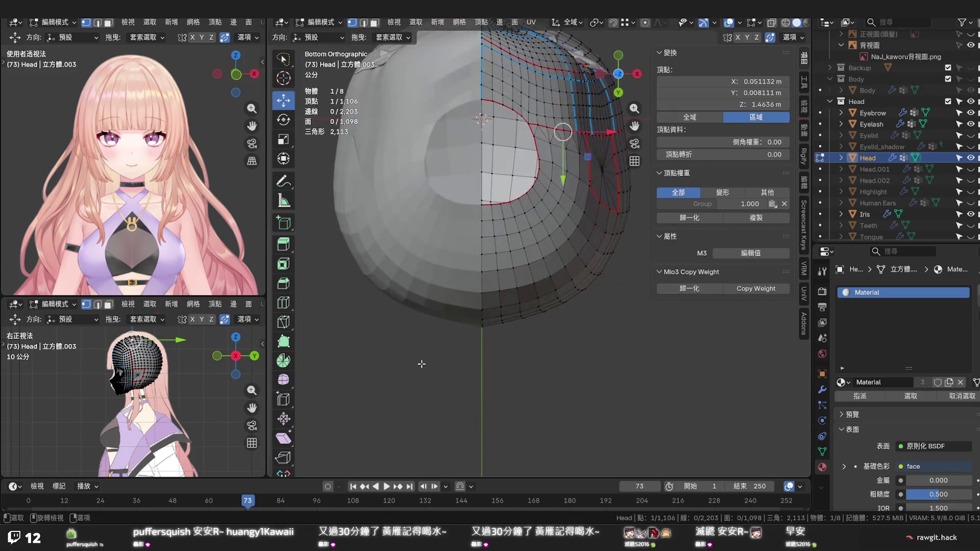
{"action": "scroll", "scroll_direction": "up", "scroll_amount": 3}
{"action": "key", "text": "KP_Decimal"}
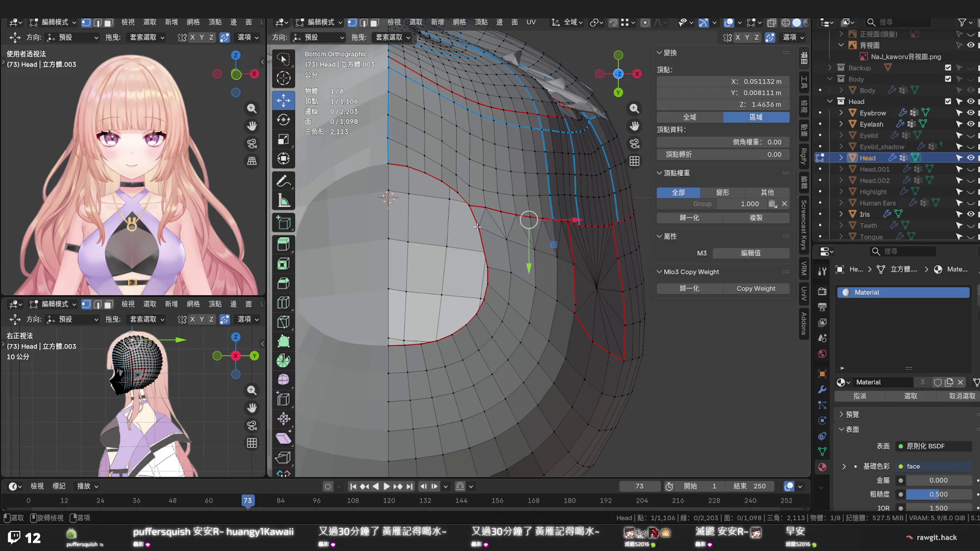
{"action": "left_click", "coordinate": [476, 226]}
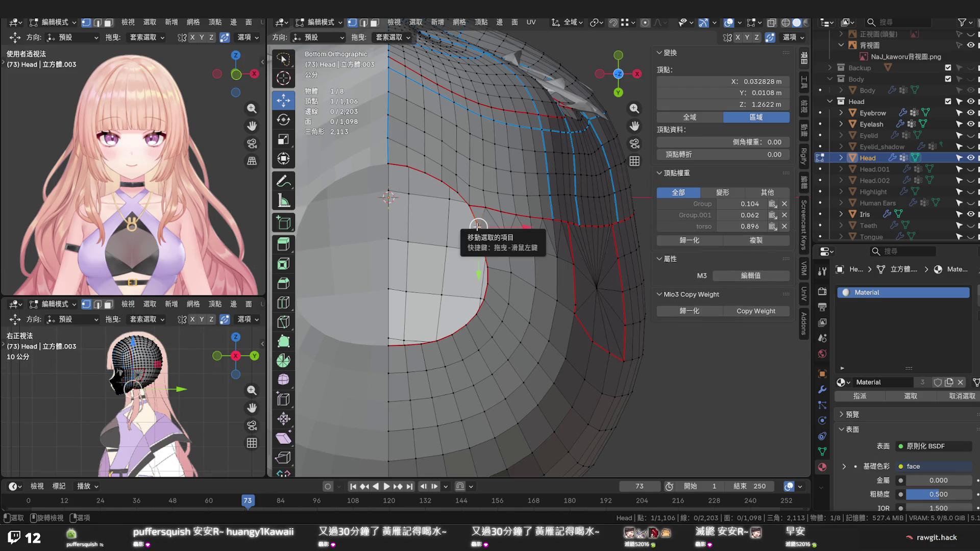
{"action": "left_click", "coordinate": [487, 265]}
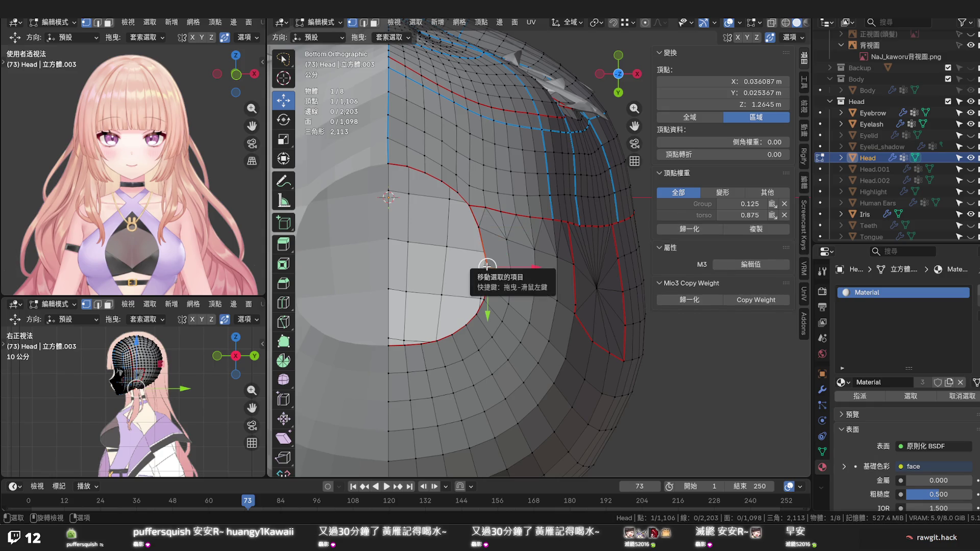
{"action": "key", "text": "shift+v"}
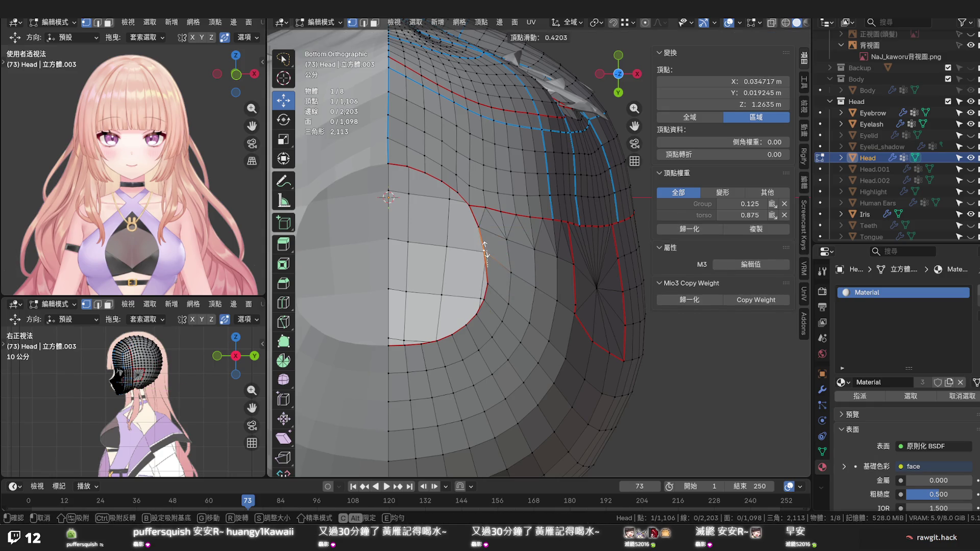
{"action": "left_click", "coordinate": [486, 251]}
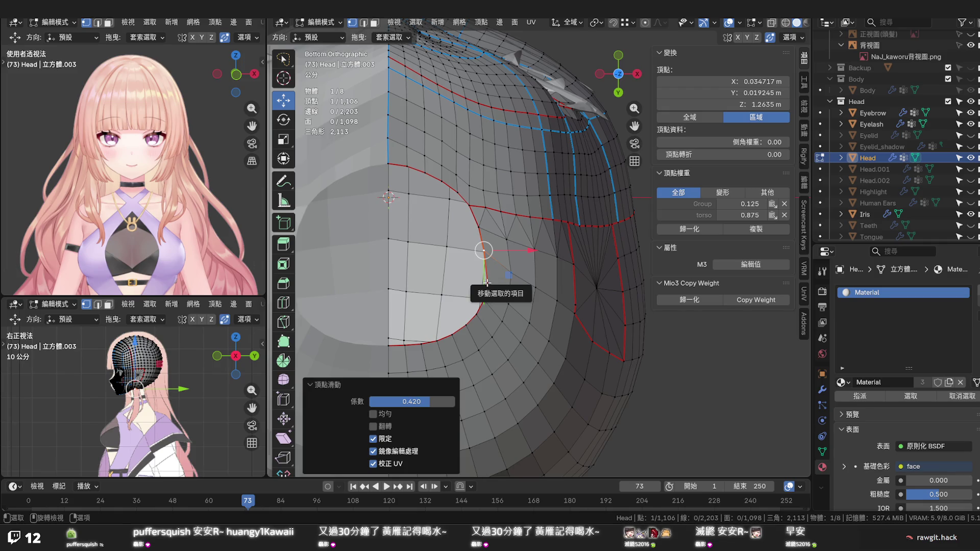
{"action": "left_click", "coordinate": [488, 283]}
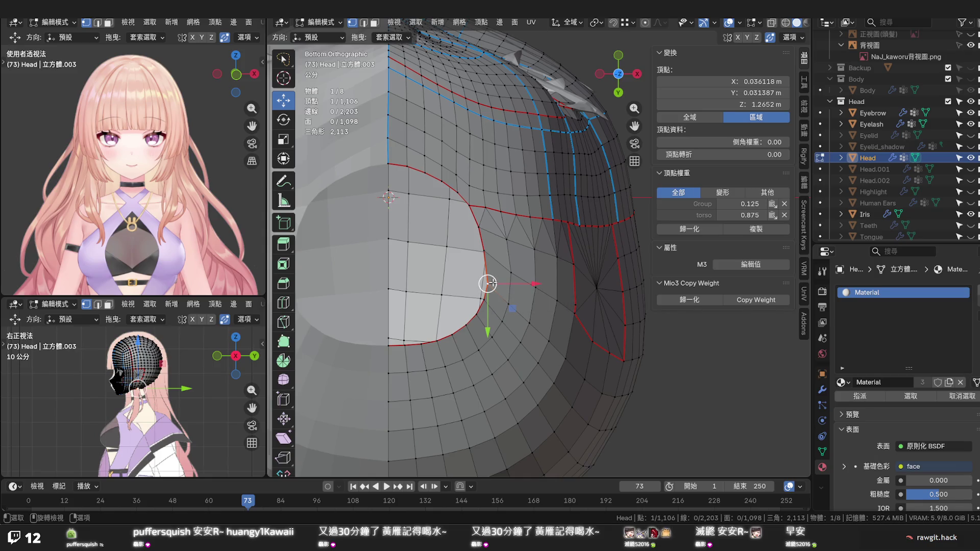
{"action": "scroll", "scroll_direction": "down", "scroll_amount": 3}
{"action": "left_click_drag", "start_coordinate": [433, 290], "coordinate": [464, 409]}
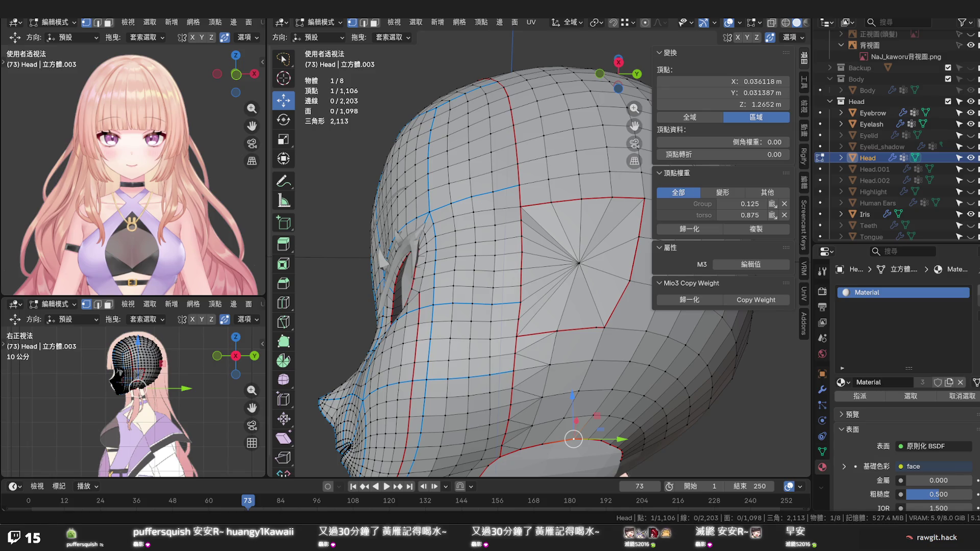
{"action": "left_click_drag", "start_coordinate": [590, 400], "coordinate": [518, 348]}
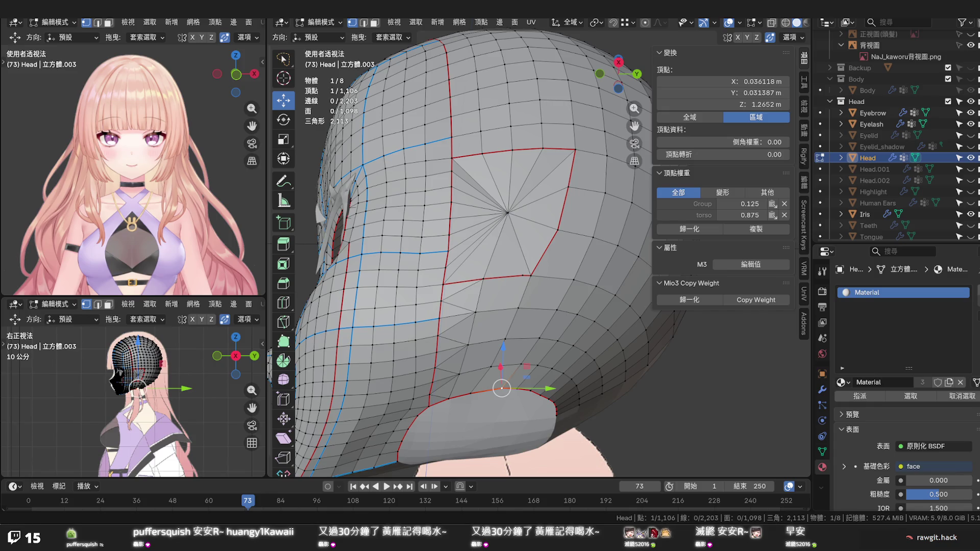
{"action": "left_click_drag", "start_coordinate": [505, 360], "coordinate": [495, 276]}
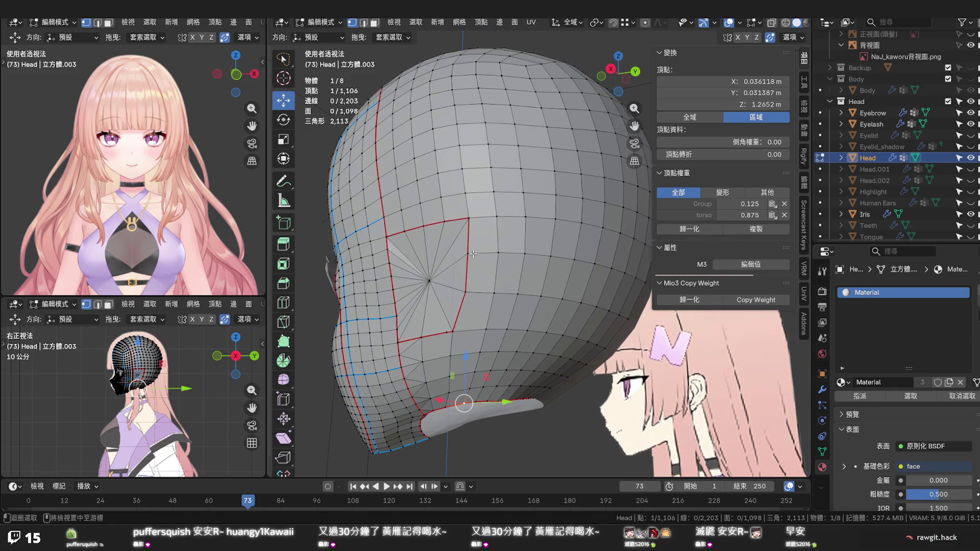
{"action": "left_click", "coordinate": [473, 253]}
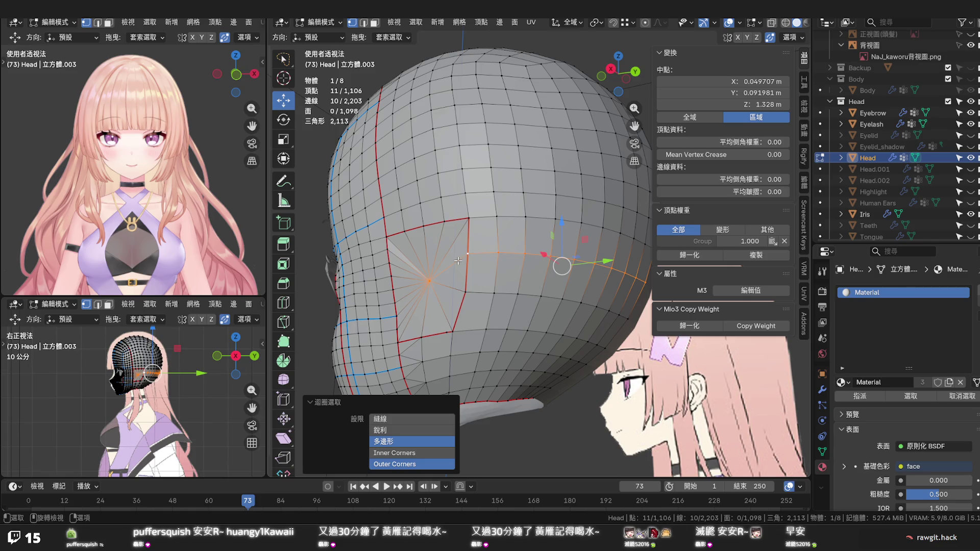
Select the vertex path from the ear-patch pole rightward and edge-slide it
{"action": "left_click", "coordinate": [428, 277]}
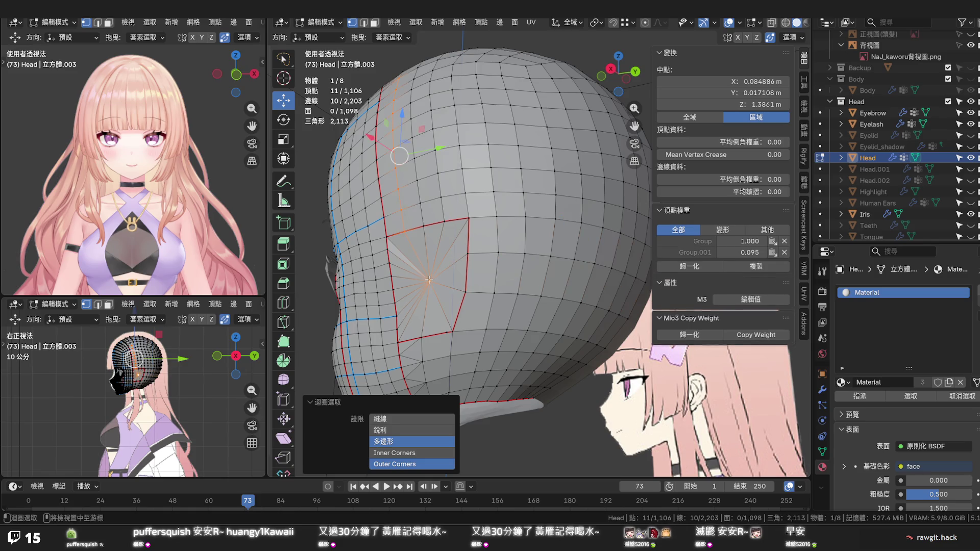
{"action": "left_click", "coordinate": [644, 279]}
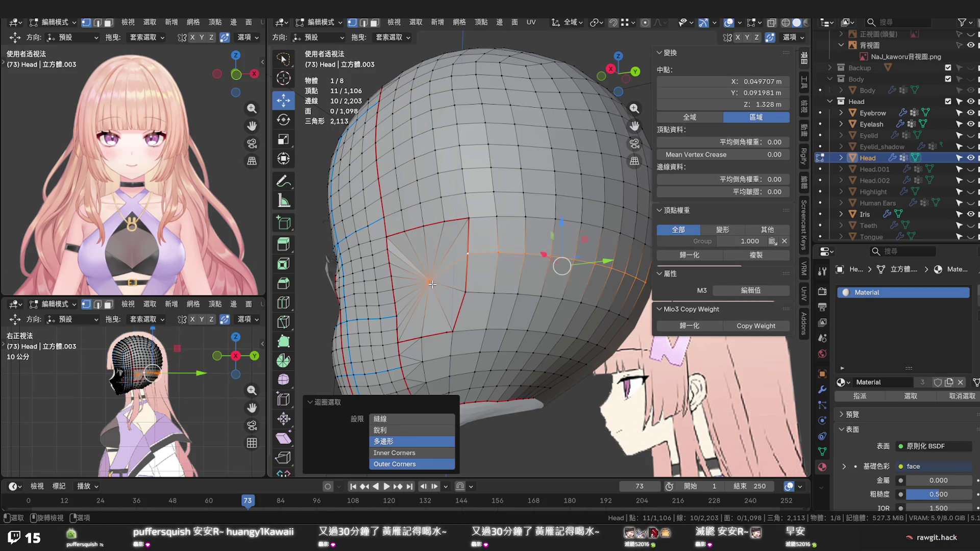
{"action": "left_click", "coordinate": [431, 280]}
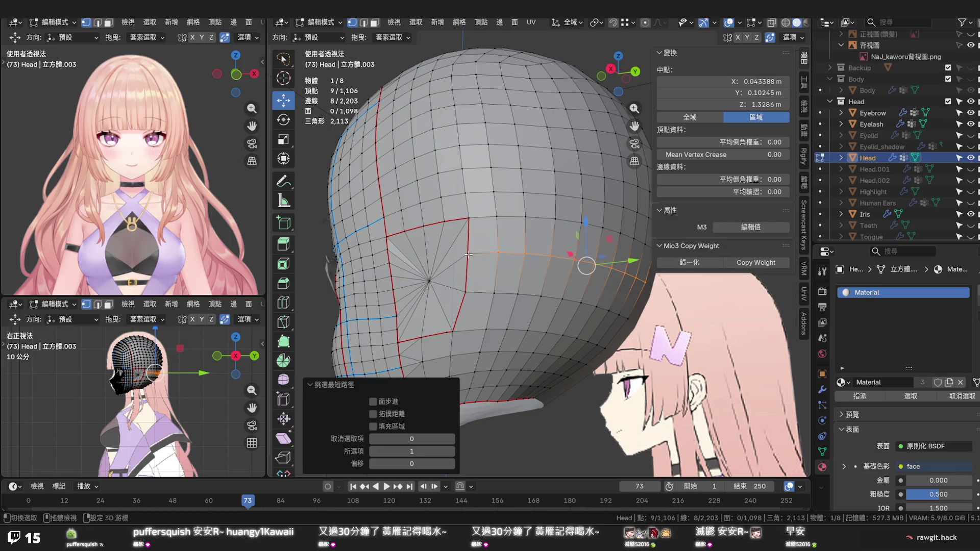
{"action": "left_click", "coordinate": [470, 254]}
{"action": "key", "text": "g"}
{"action": "key", "text": "g"}
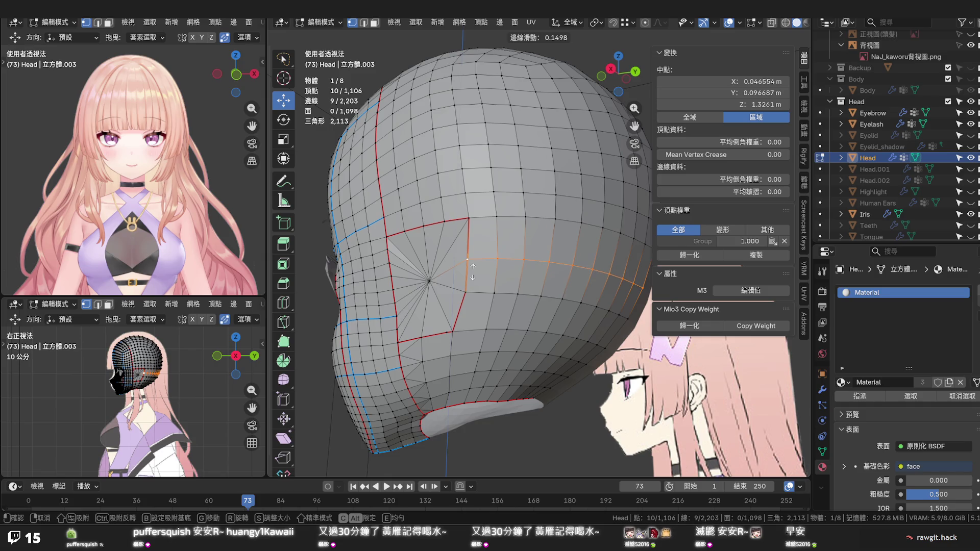
{"action": "left_click", "coordinate": [472, 283]}
Reselect the path extended by one vertex and edge-slide it to factor 0.112
{"action": "left_click", "coordinate": [472, 291]}
{"action": "key", "text": "g"}
{"action": "key", "text": "g"}
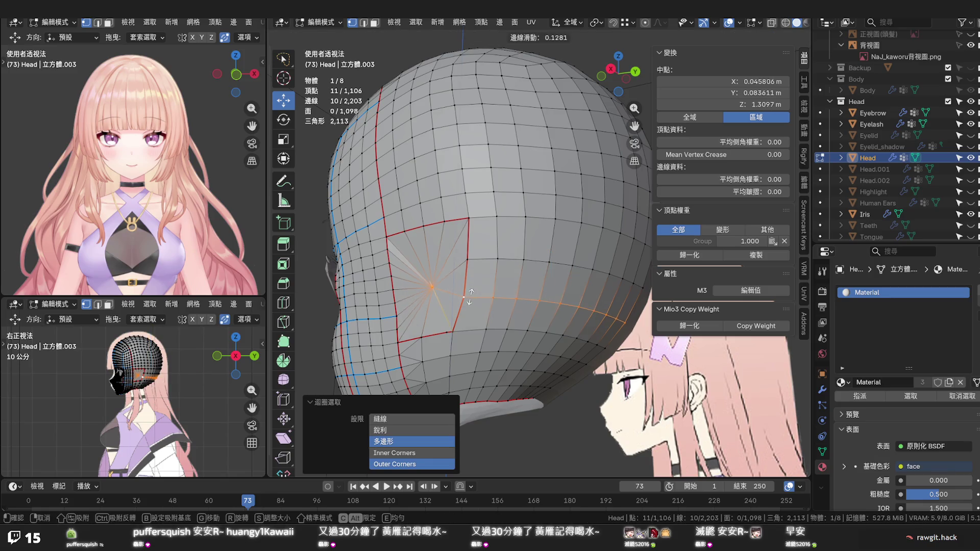
{"action": "right_click", "coordinate": [470, 296]}
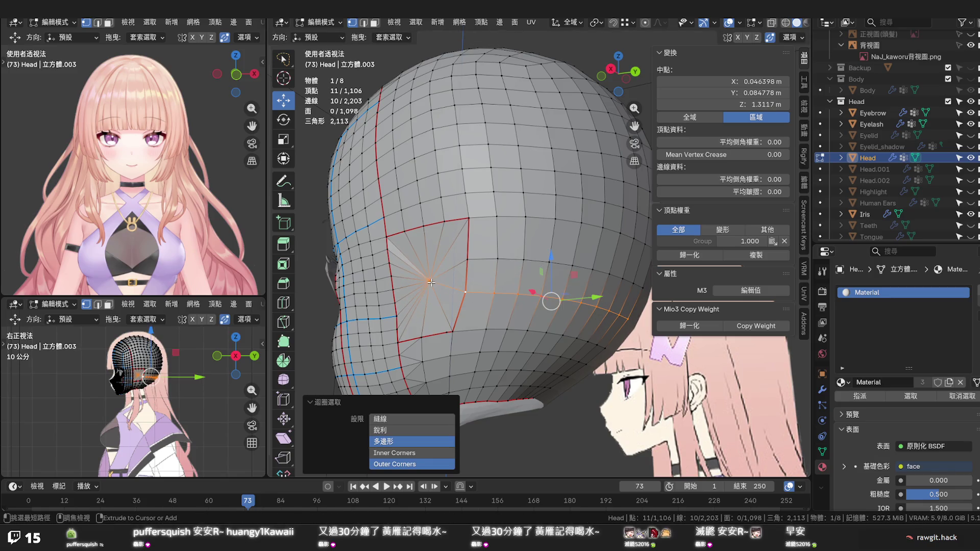
{"action": "left_click", "coordinate": [431, 283]}
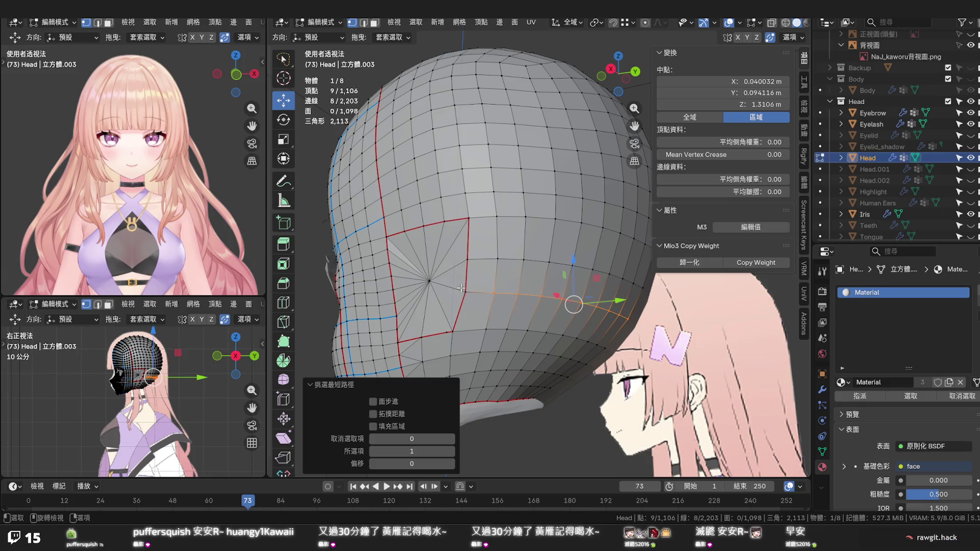
{"action": "left_click", "coordinate": [464, 291]}
{"action": "key", "text": "g"}
{"action": "key", "text": "g"}
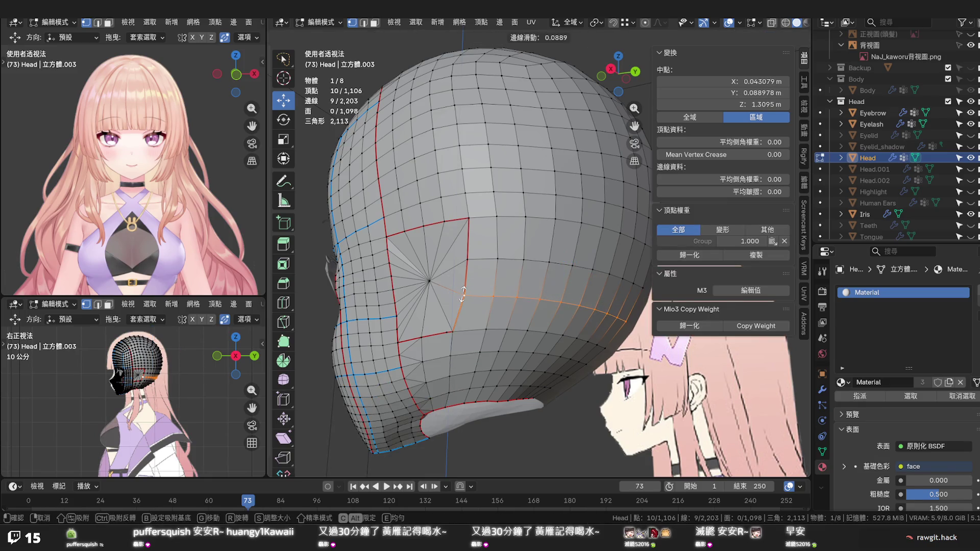
{"action": "left_click", "coordinate": [463, 294]}
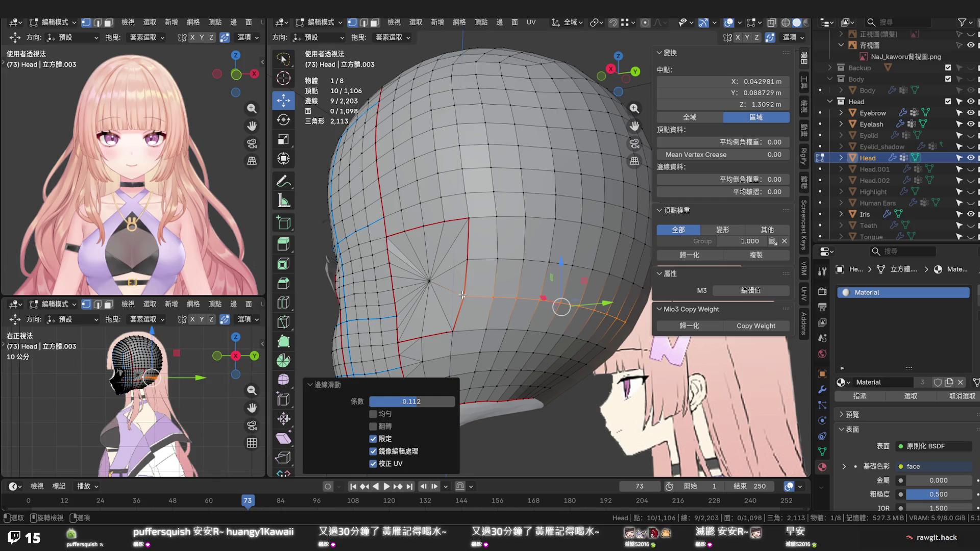
{"action": "left_click_drag", "start_coordinate": [522, 260], "coordinate": [508, 227]}
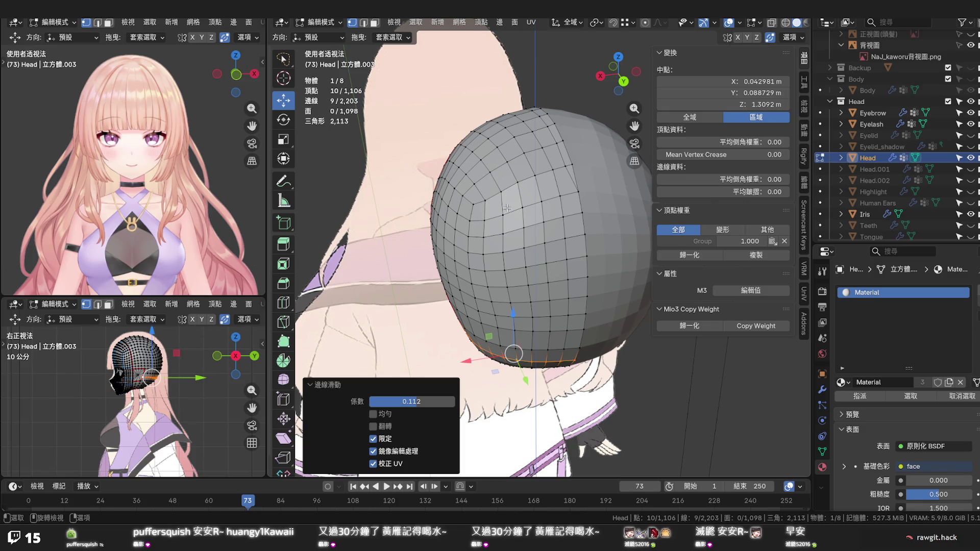
Knife-cut new edges across the back of the head and slide the vertical loop through them
{"action": "left_click_drag", "start_coordinate": [504, 229], "coordinate": [508, 209]}
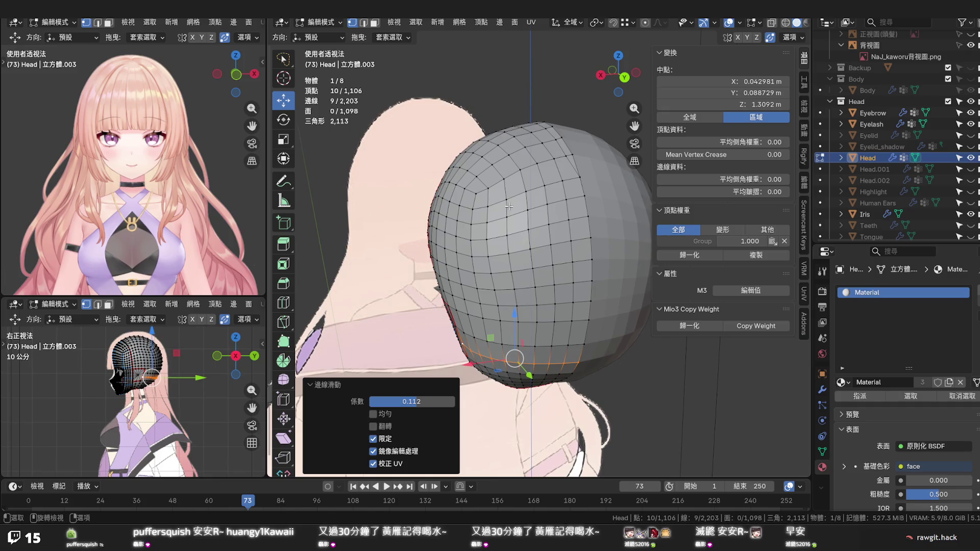
{"action": "key", "text": "k"}
{"action": "left_click", "coordinate": [507, 199]}
{"action": "left_click", "coordinate": [521, 169]}
{"action": "left_click", "coordinate": [544, 186]}
{"action": "key", "text": "Return"}
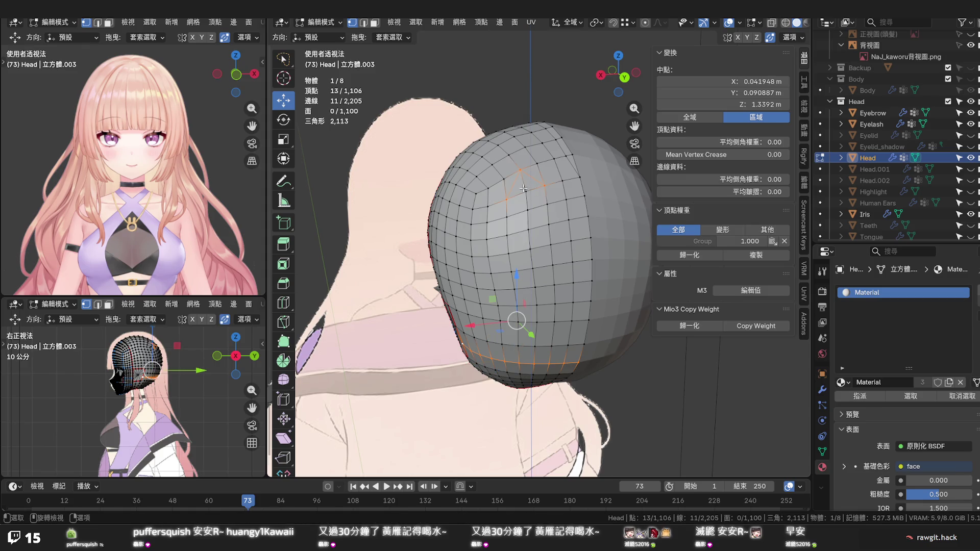
{"action": "left_click", "coordinate": [505, 209]}
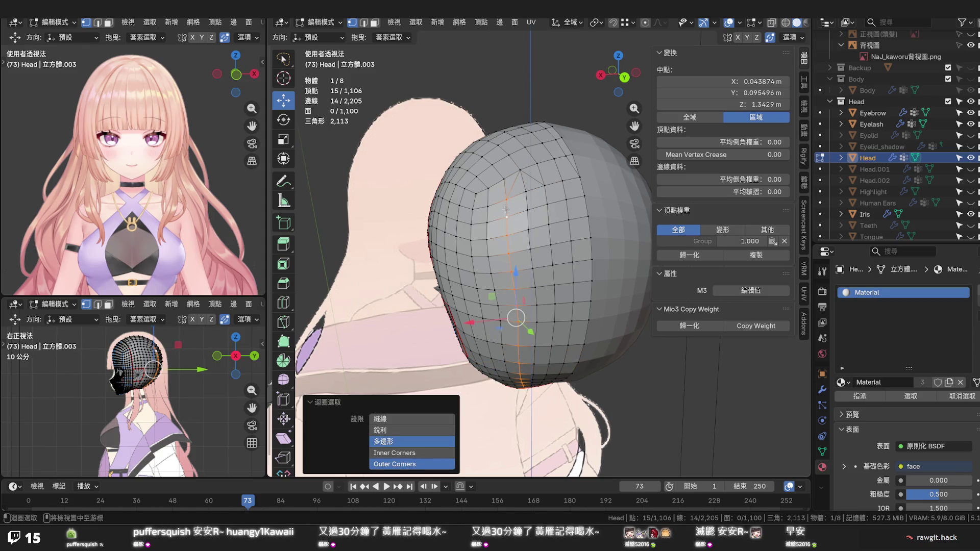
{"action": "key", "text": "g"}
{"action": "key", "text": "g"}
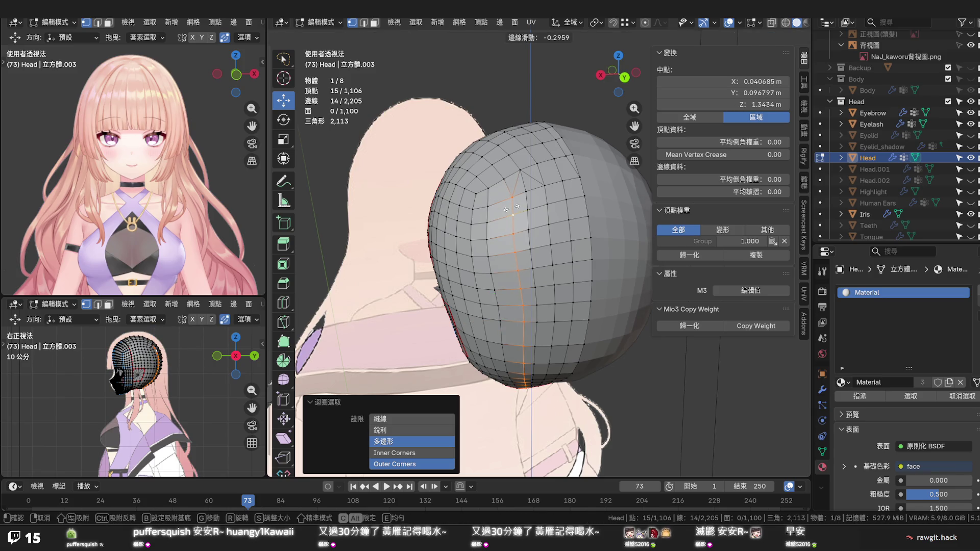
{"action": "left_click", "coordinate": [511, 207]}
Add a new edge loop with Ctrl+R and edge-slide a loop to -0.720
{"action": "key", "text": "ctrl+r"}
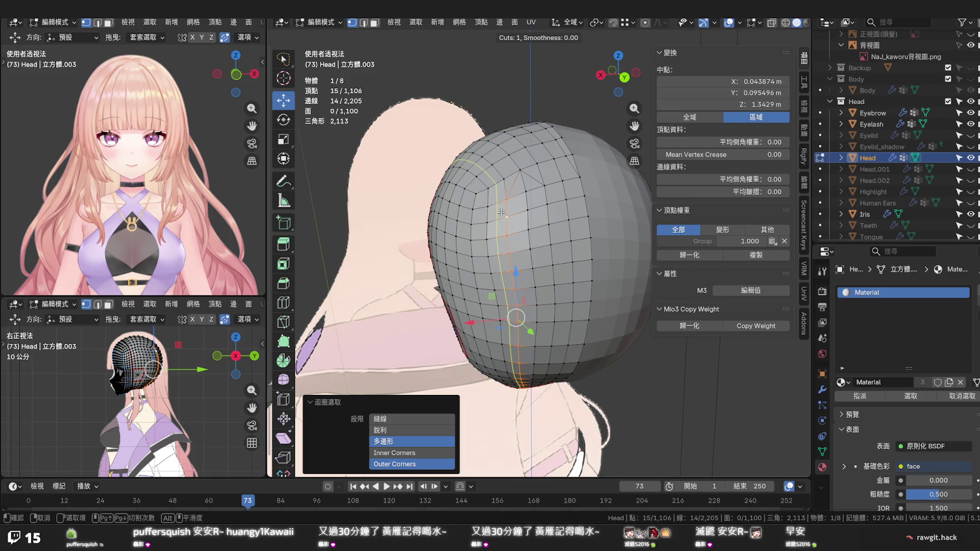
{"action": "left_click", "coordinate": [503, 211]}
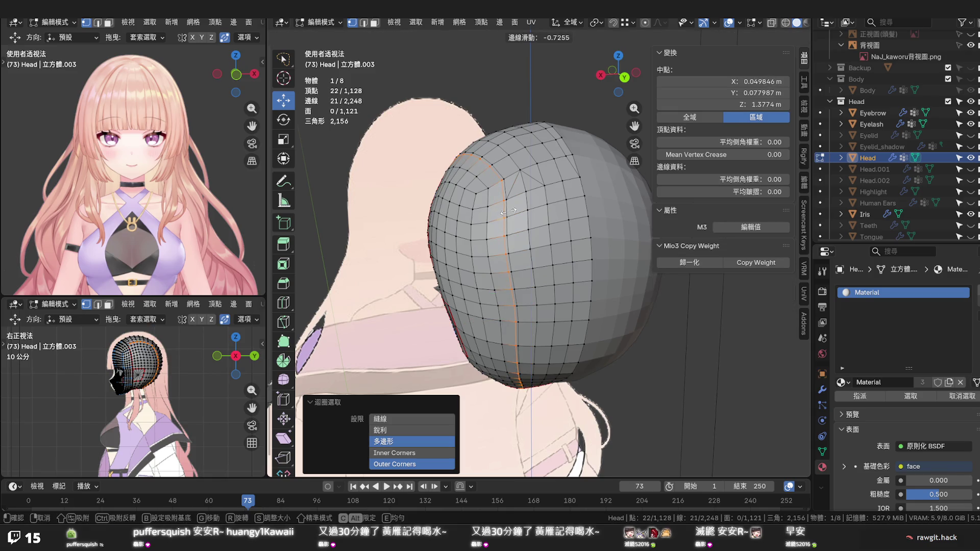
{"action": "left_click", "coordinate": [508, 210]}
{"action": "left_click", "coordinate": [508, 209]}
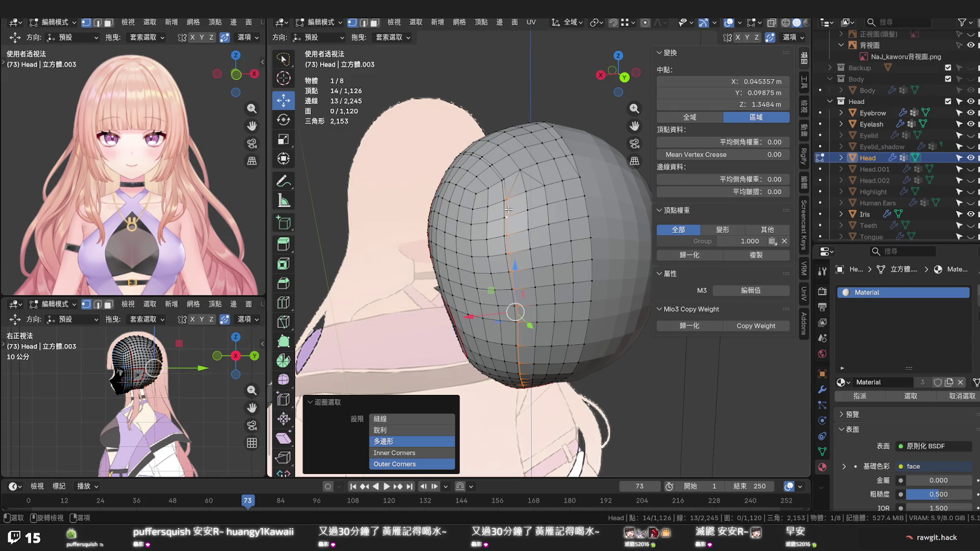
{"action": "key", "text": "g"}
{"action": "key", "text": "g"}
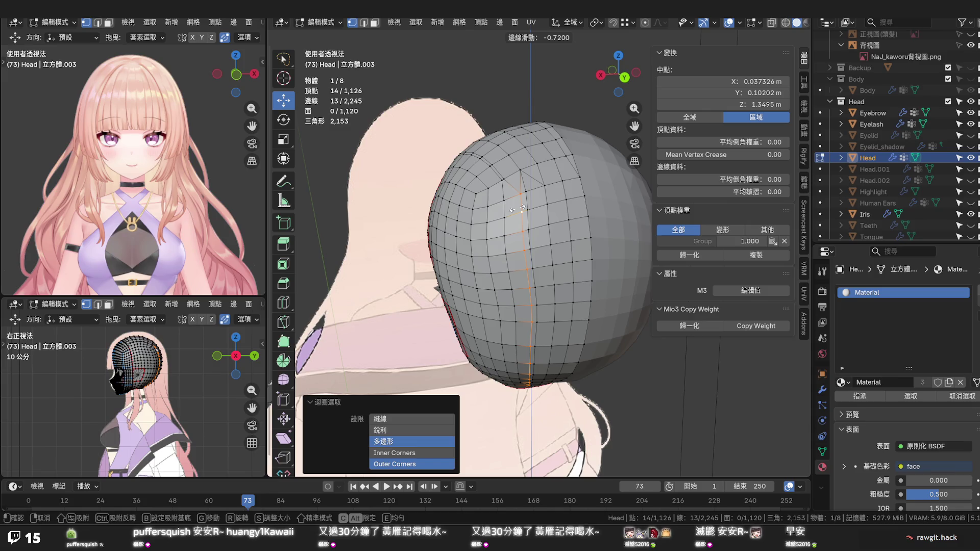
{"action": "left_click", "coordinate": [517, 208]}
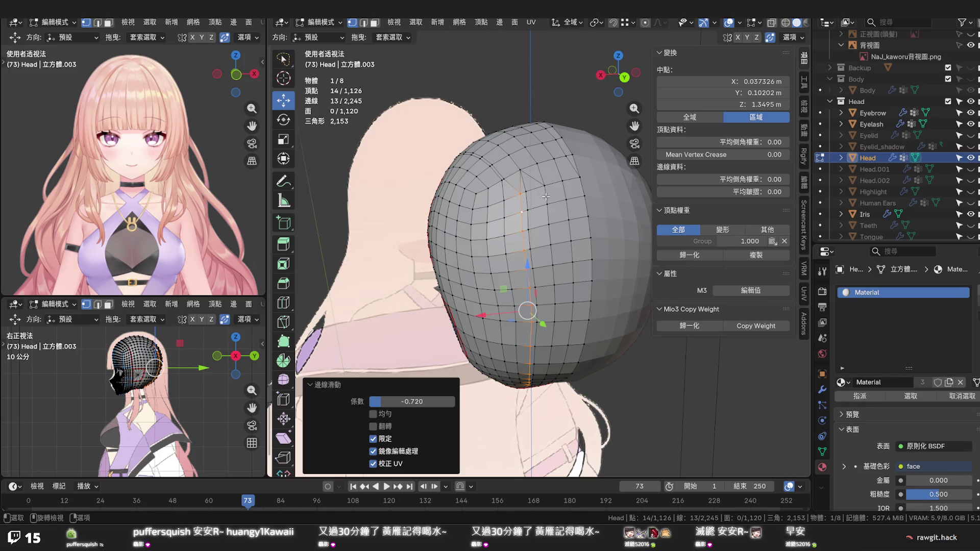
Edge-slide a second loop on the head to -0.222
{"action": "left_click", "coordinate": [546, 197]}
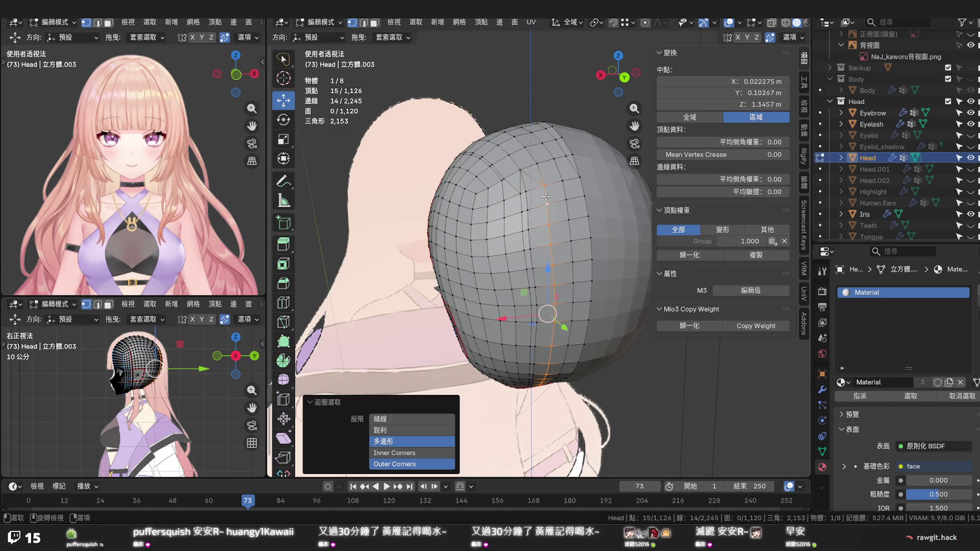
{"action": "key", "text": "g"}
{"action": "key", "text": "g"}
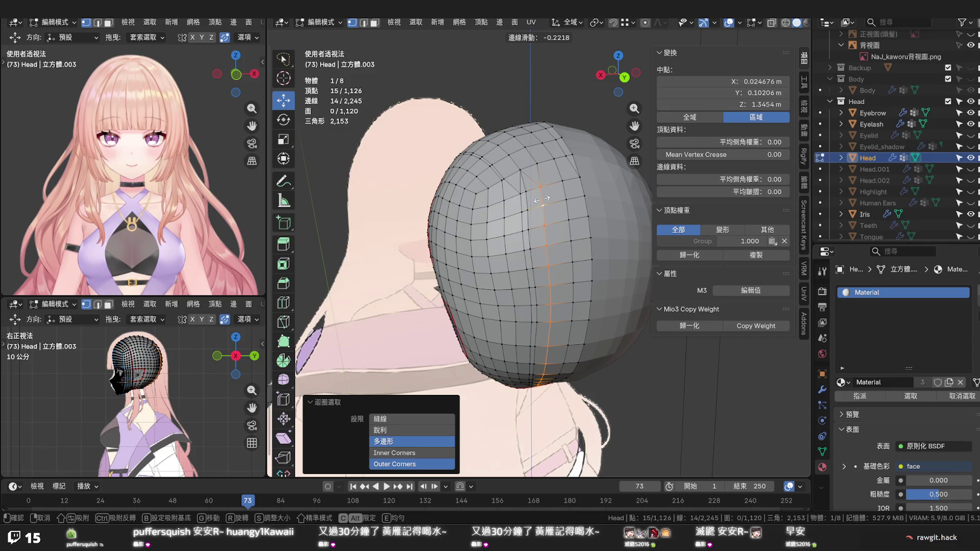
{"action": "left_click", "coordinate": [542, 200]}
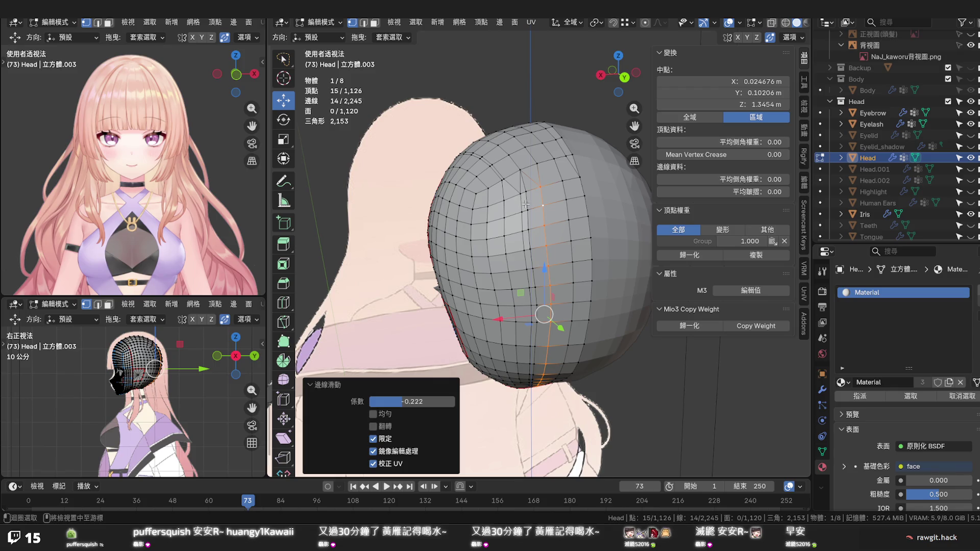
Dissolve the redundant vertical edge loop
{"action": "left_click", "coordinate": [527, 204]}
{"action": "key", "text": "x"}
{"action": "left_click", "coordinate": [526, 203]}
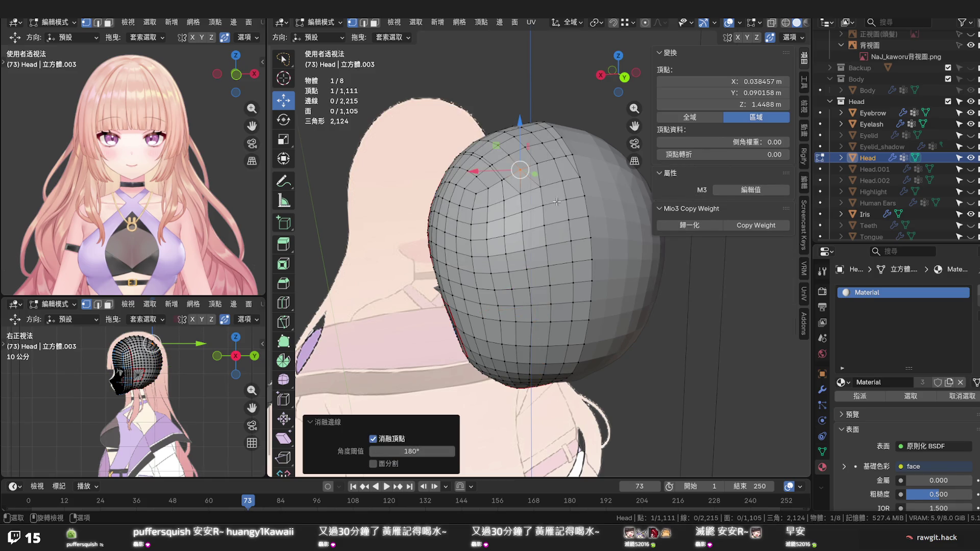
Smooth the edge flow of a vertical loop on the side of the head with Set Flow
{"action": "left_click_drag", "start_coordinate": [556, 219], "coordinate": [564, 177]}
{"action": "left_click", "coordinate": [558, 189]}
{"action": "key", "text": "q"}
{"action": "left_click", "coordinate": [566, 257]}
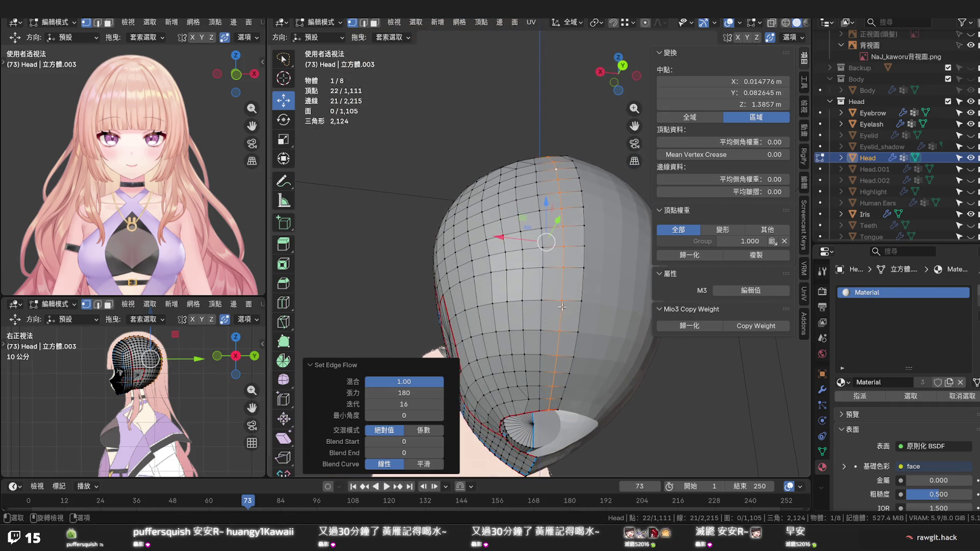
Edge-slide the vertex row from the top down to the chin at factor -0.082
{"action": "left_click_drag", "start_coordinate": [539, 342], "coordinate": [573, 293]}
{"action": "left_click", "coordinate": [547, 283]}
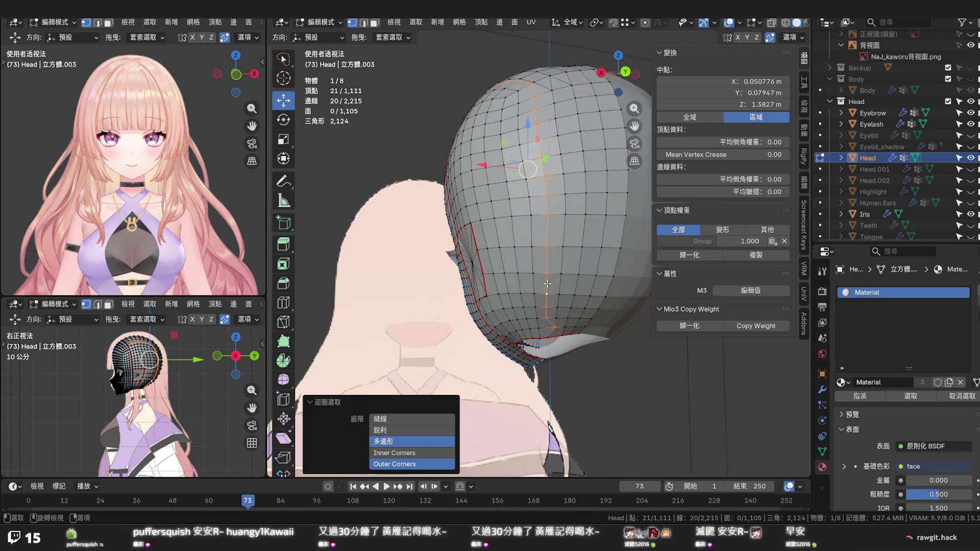
{"action": "left_click_drag", "start_coordinate": [548, 237], "coordinate": [549, 258]}
{"action": "left_click", "coordinate": [531, 262]}
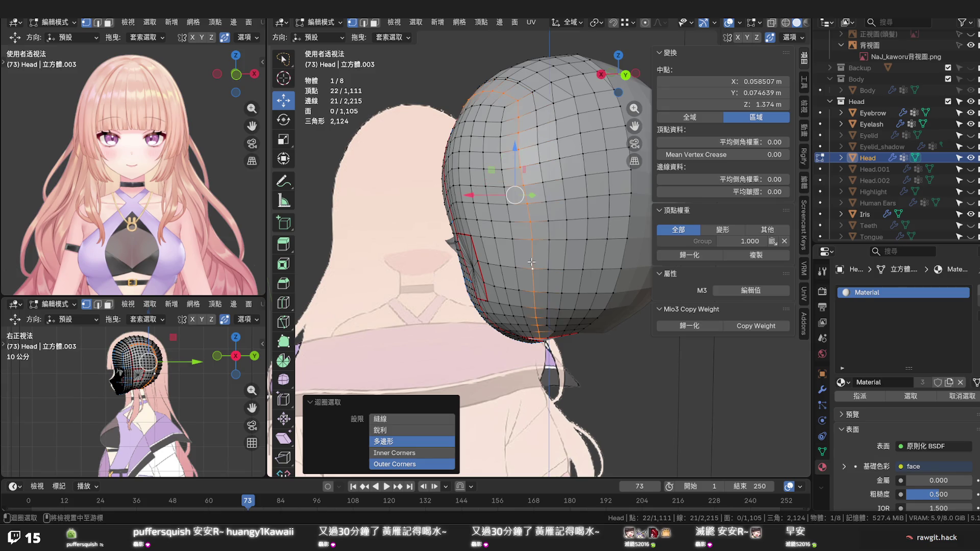
{"action": "key", "text": "g"}
{"action": "key", "text": "g"}
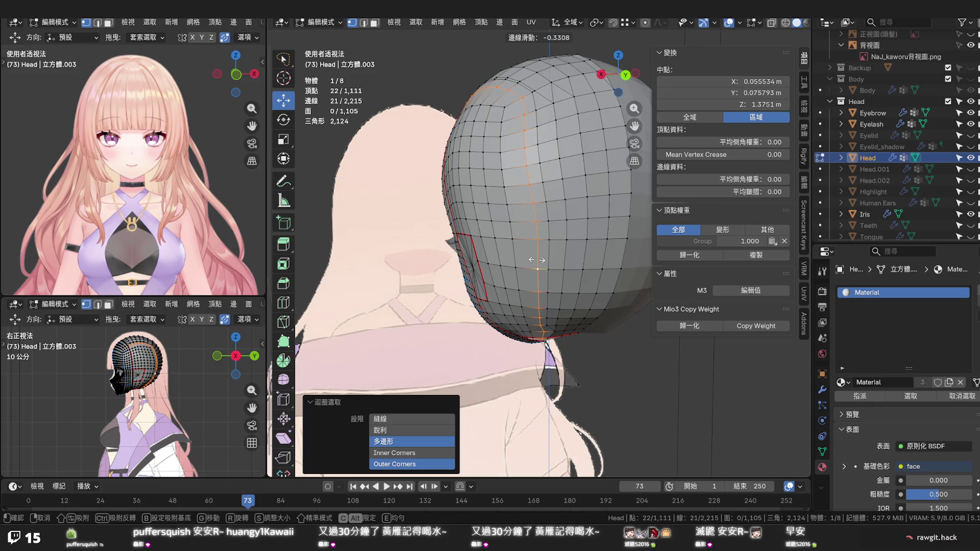
{"action": "right_click", "coordinate": [537, 260]}
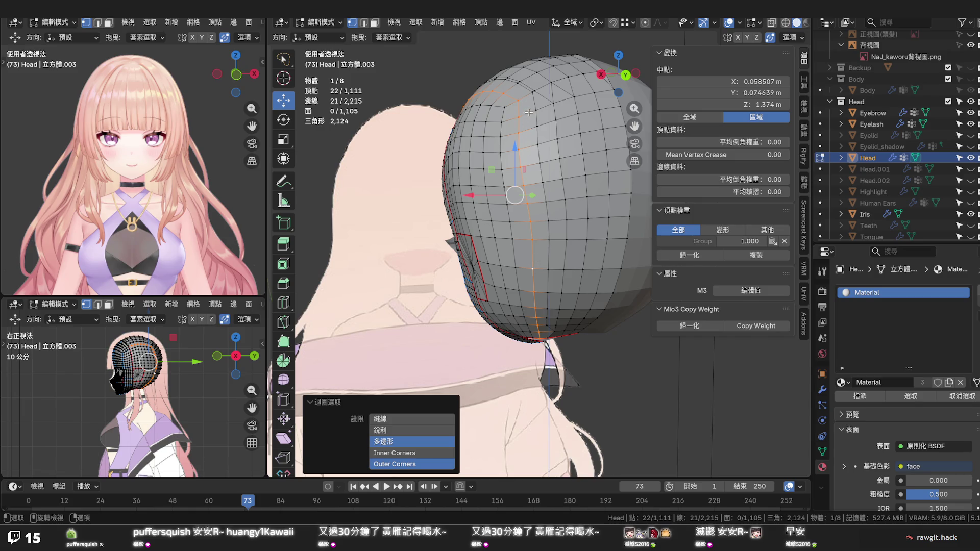
{"action": "left_click", "coordinate": [518, 101]}
{"action": "left_click", "coordinate": [540, 338]}
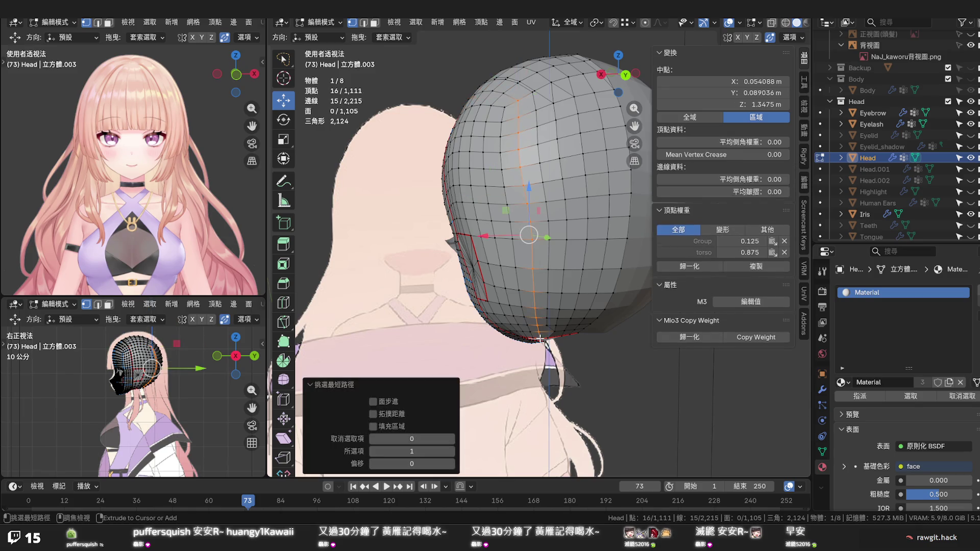
{"action": "key", "text": "g"}
{"action": "key", "text": "g"}
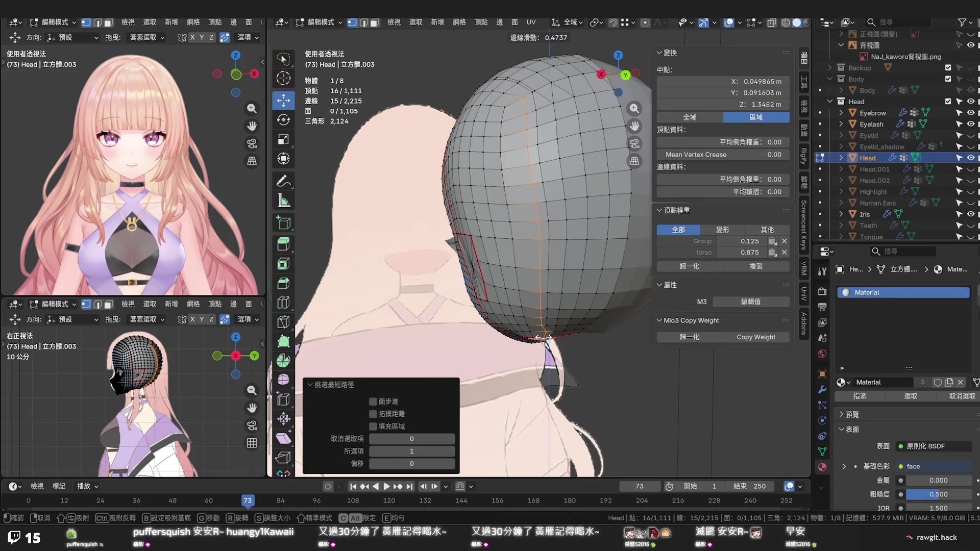
{"action": "left_click", "coordinate": [541, 337]}
Dissolve the redundant vertical edge loop, leaving 1,091 vertices and 1,085 faces
{"action": "left_click", "coordinate": [548, 285]}
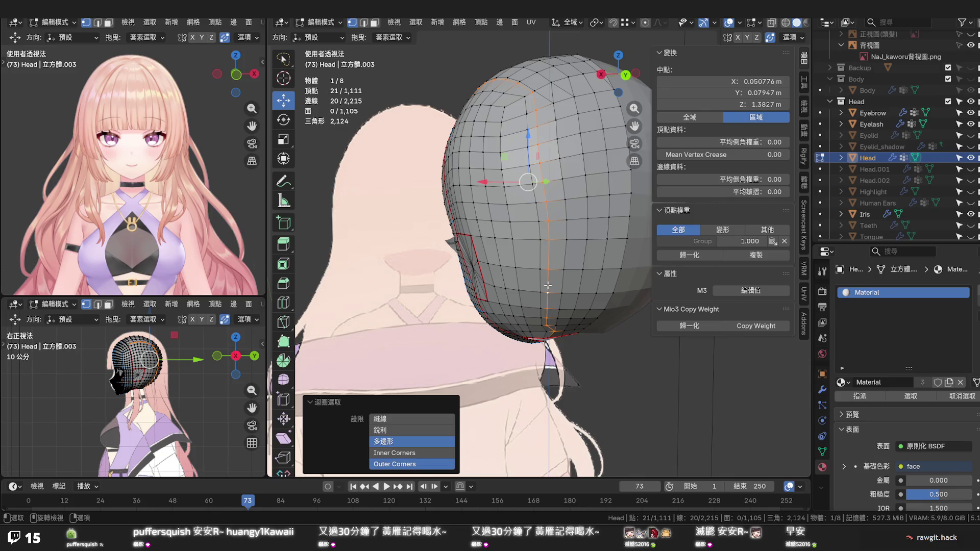
{"action": "key", "text": "x"}
{"action": "left_click", "coordinate": [547, 283]}
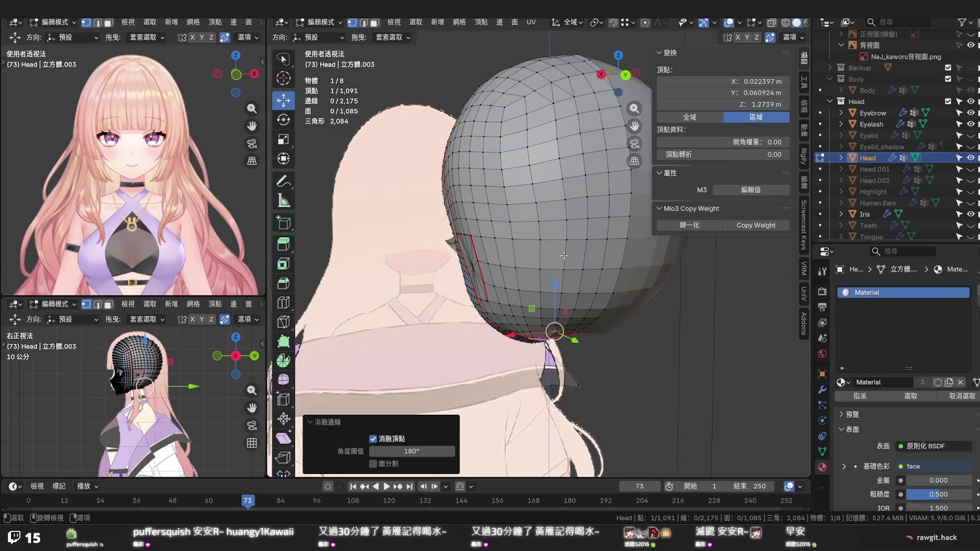
Apply Set Flow to another vertical loop, then deselect all
{"action": "left_click", "coordinate": [564, 230]}
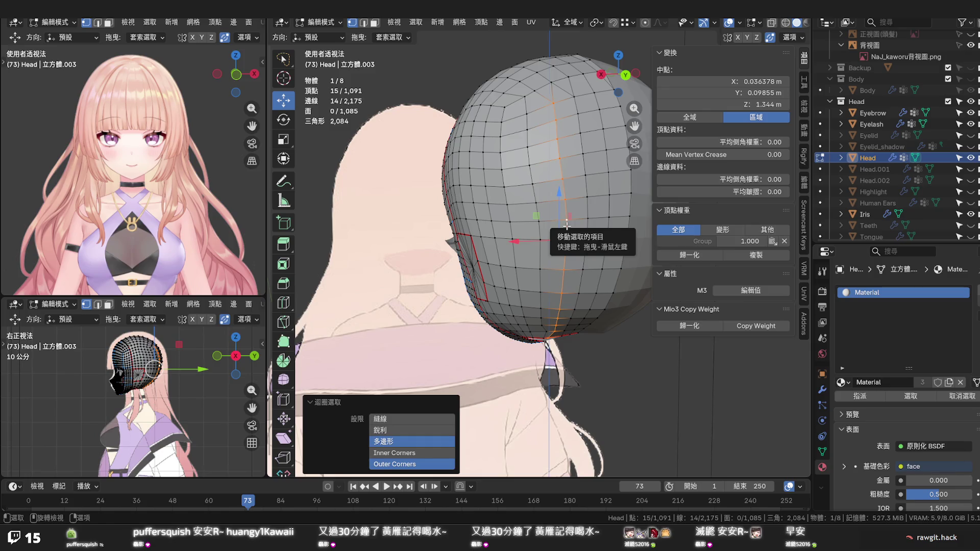
{"action": "key", "text": "g"}
{"action": "right_click", "coordinate": [565, 220]}
{"action": "left_click", "coordinate": [539, 239]}
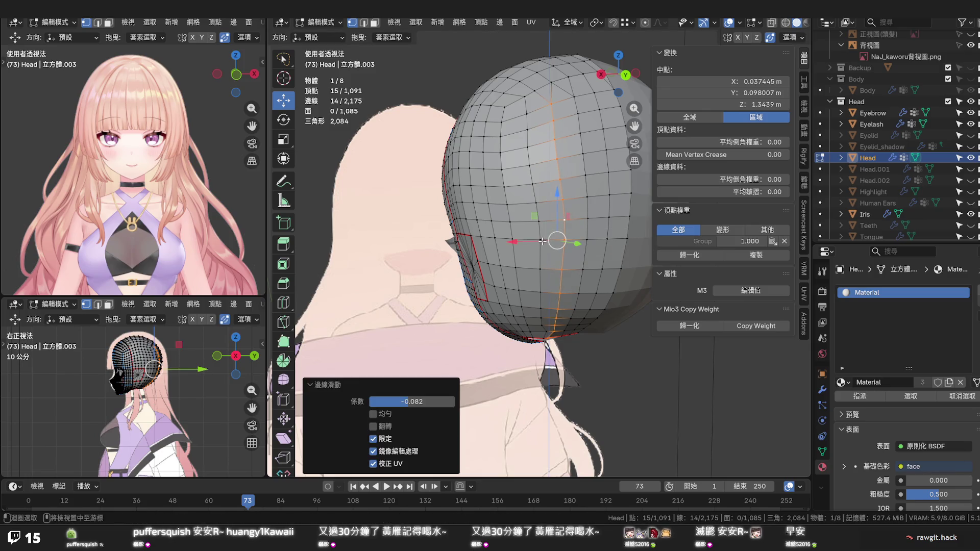
{"action": "key", "text": "F3"}
{"action": "key", "text": "Return"}
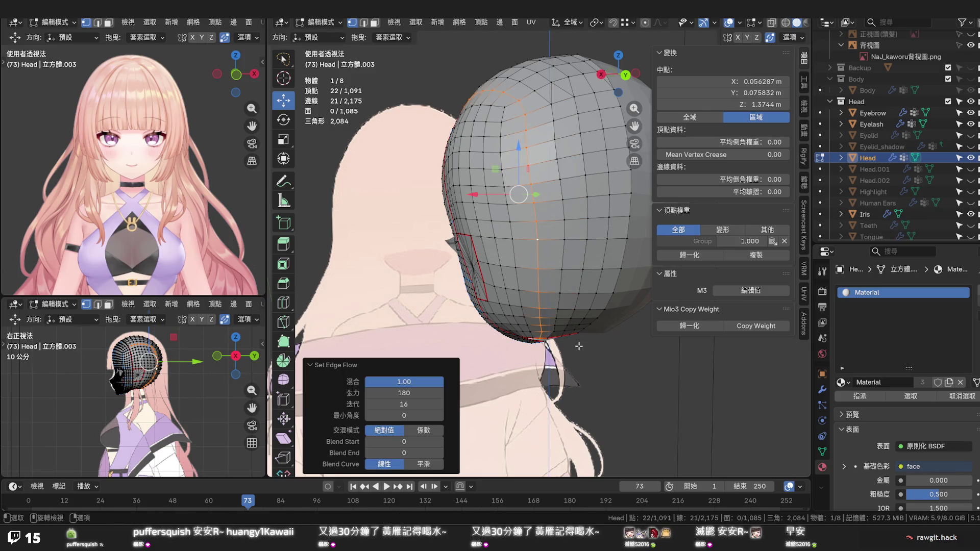
{"action": "left_click", "coordinate": [593, 363]}
{"action": "left_click_drag", "start_coordinate": [593, 362], "coordinate": [566, 351]}
Vertex-slide a vertex beside the ear patch to factor 0.231 to even its spacing
{"action": "left_click", "coordinate": [560, 356]}
{"action": "key", "text": "F3"}
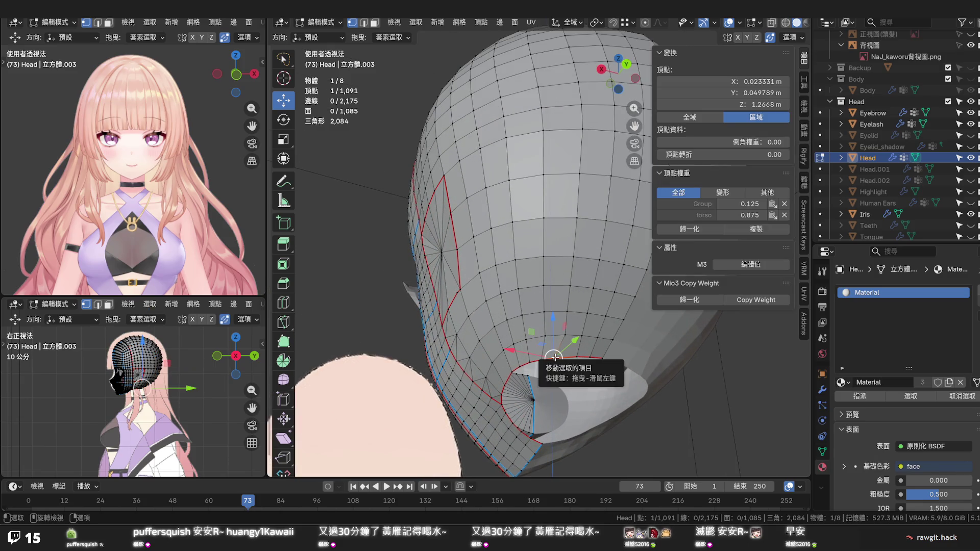
{"action": "key", "text": "Return"}
{"action": "left_click", "coordinate": [562, 356]}
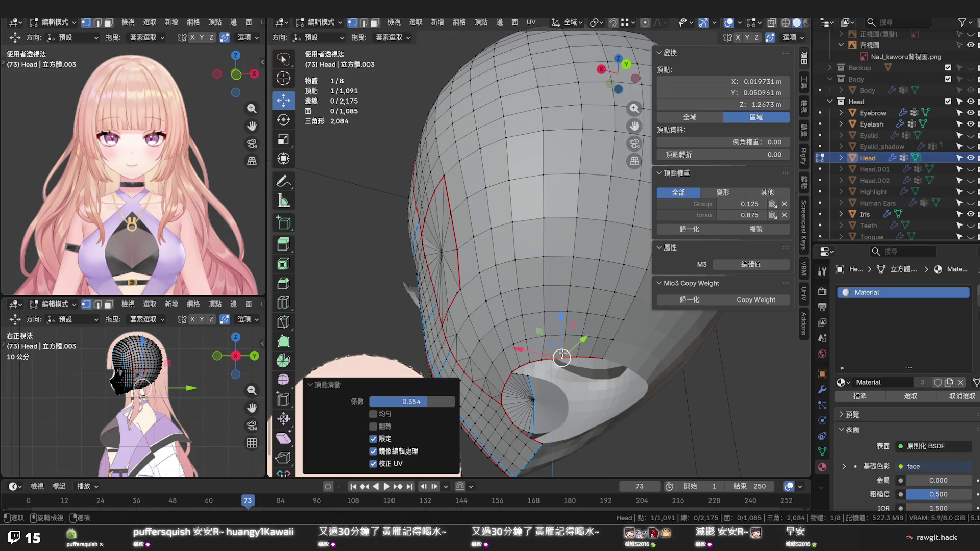
{"action": "key", "text": "shift+v"}
{"action": "left_click", "coordinate": [545, 360]}
Orbit around the head to inspect it from above and from the side
{"action": "left_click_drag", "start_coordinate": [545, 359], "coordinate": [549, 275]}
{"action": "left_click_drag", "start_coordinate": [554, 225], "coordinate": [552, 250]}
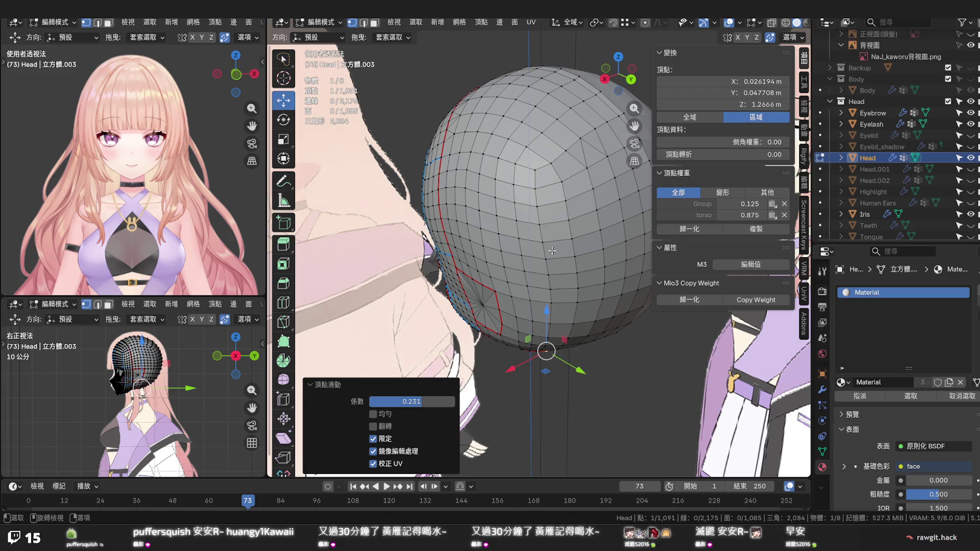
{"action": "left_click_drag", "start_coordinate": [531, 211], "coordinate": [588, 193]}
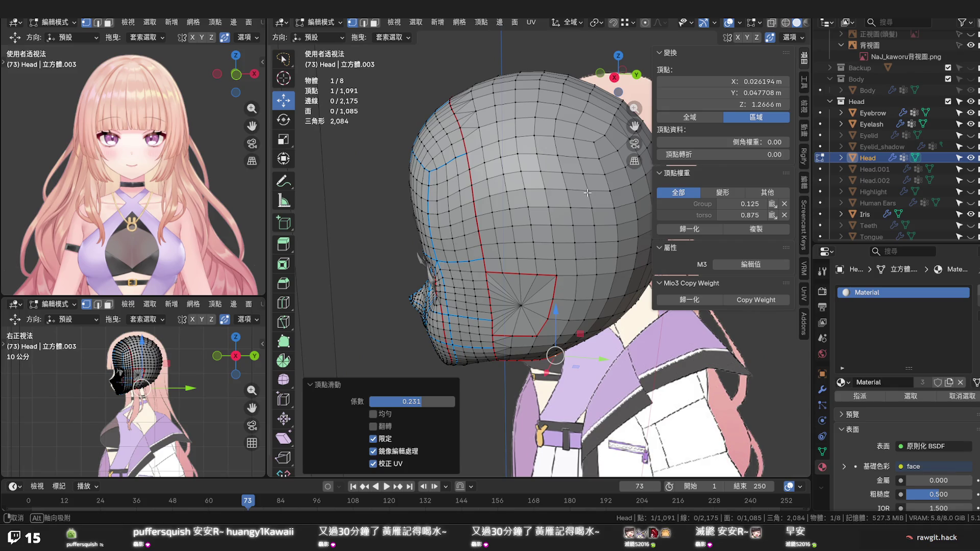
{"action": "left_click_drag", "start_coordinate": [587, 193], "coordinate": [577, 194]}
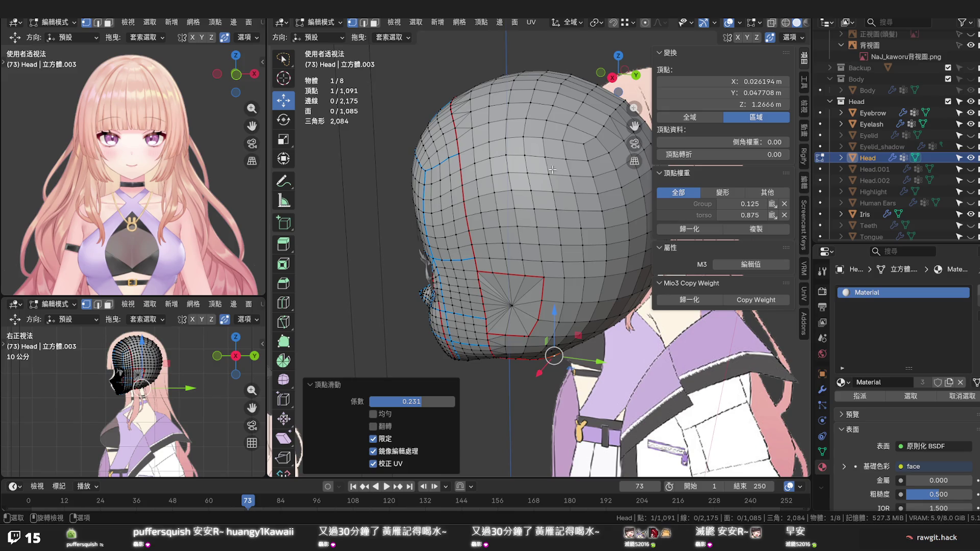
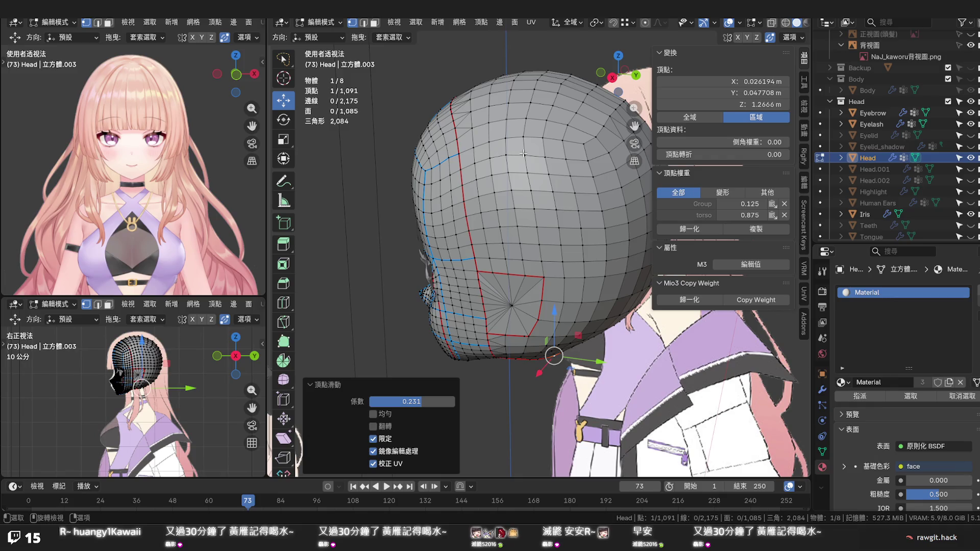
Knife-cut a new edge across the temple down to the vertex below
{"action": "key", "text": "k"}
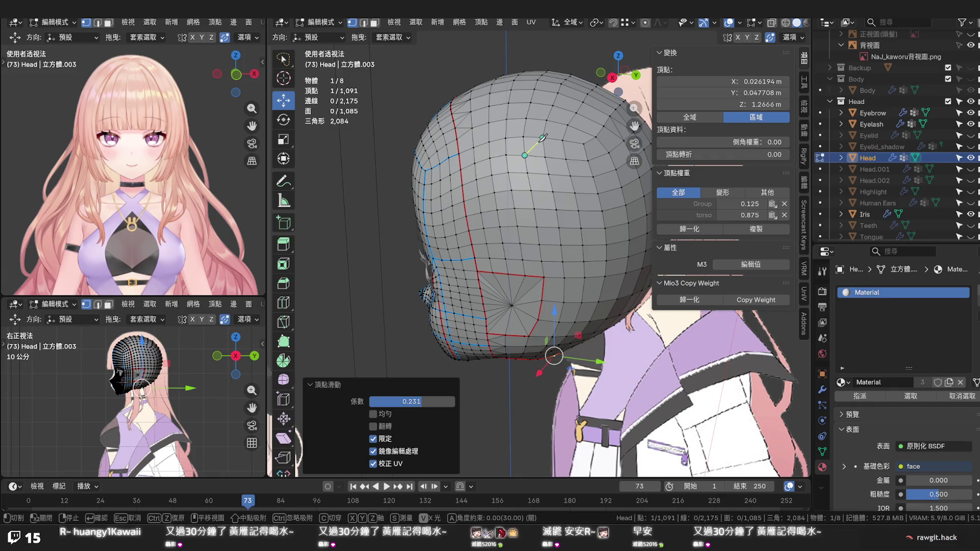
{"action": "left_click", "coordinate": [542, 138]}
{"action": "left_click", "coordinate": [570, 157]}
{"action": "key", "text": "Return"}
Edge-slide two vertical loops on the side of the head to even their spacing
{"action": "left_click", "coordinate": [553, 192]}
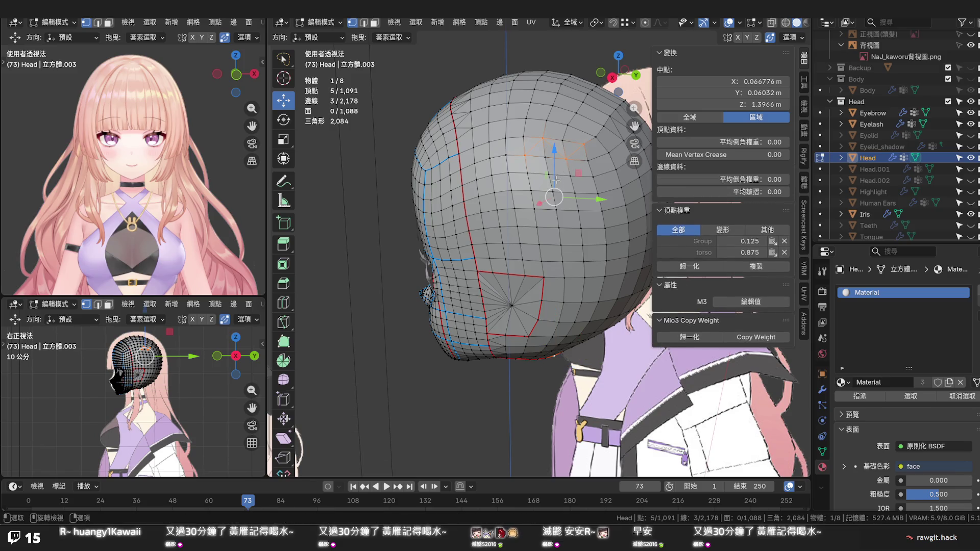
{"action": "key", "text": "space"}
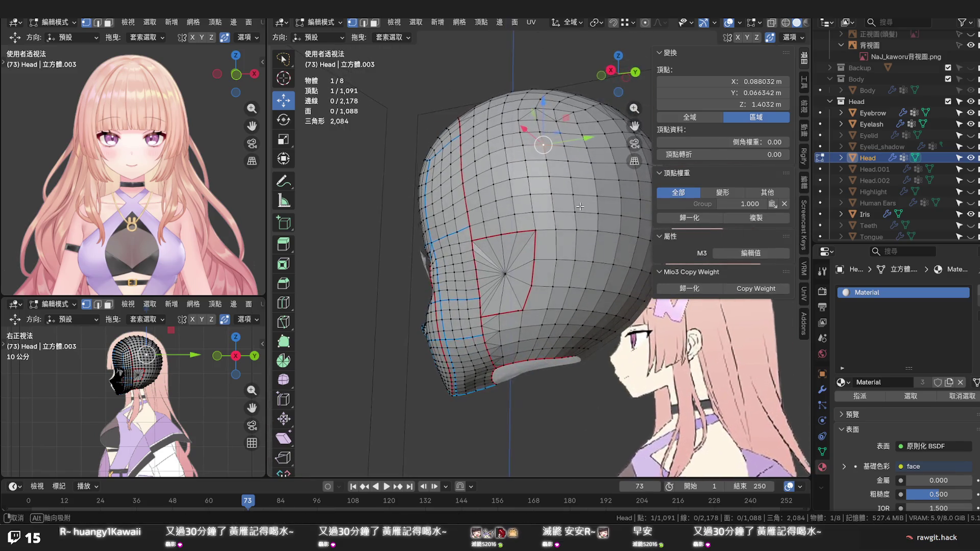
{"action": "key", "text": "space"}
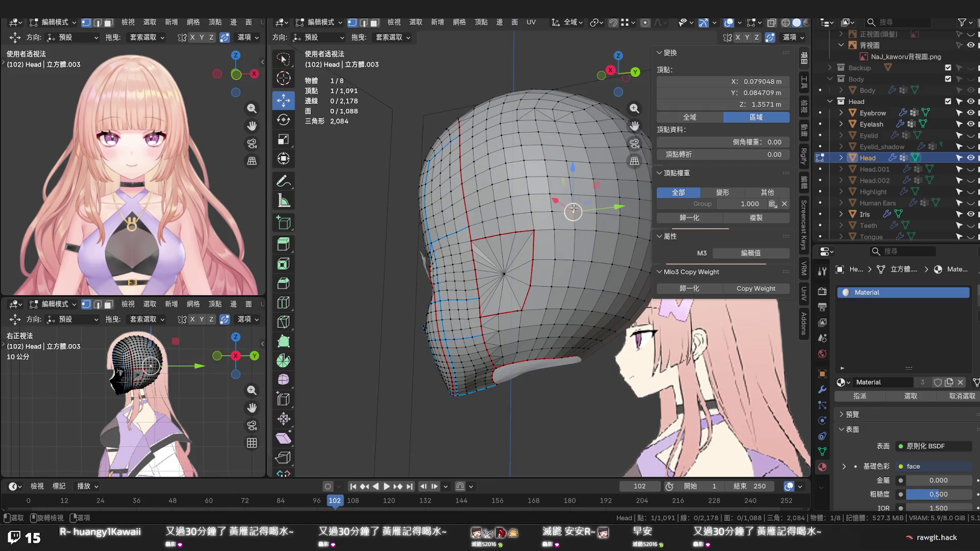
{"action": "left_click", "coordinate": [574, 202]}
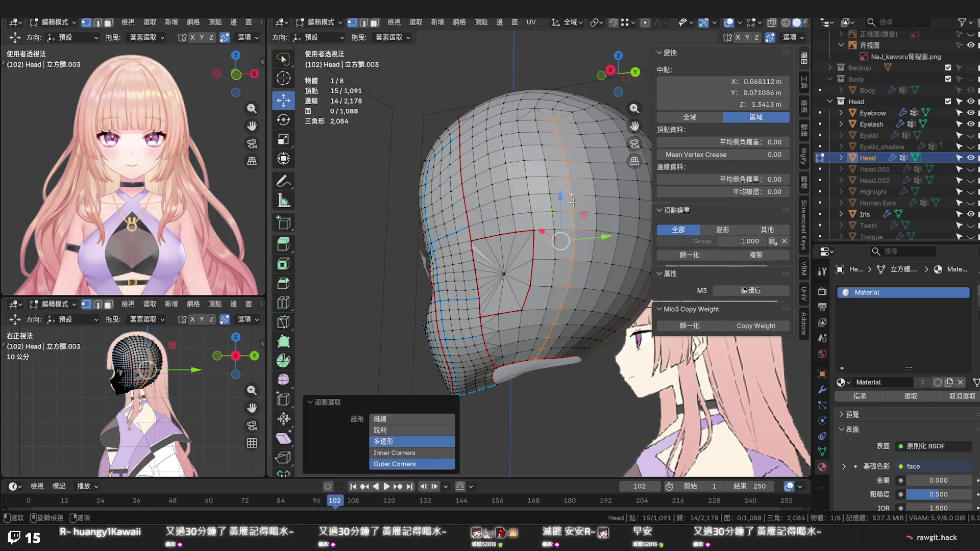
{"action": "key", "text": "g"}
{"action": "key", "text": "g"}
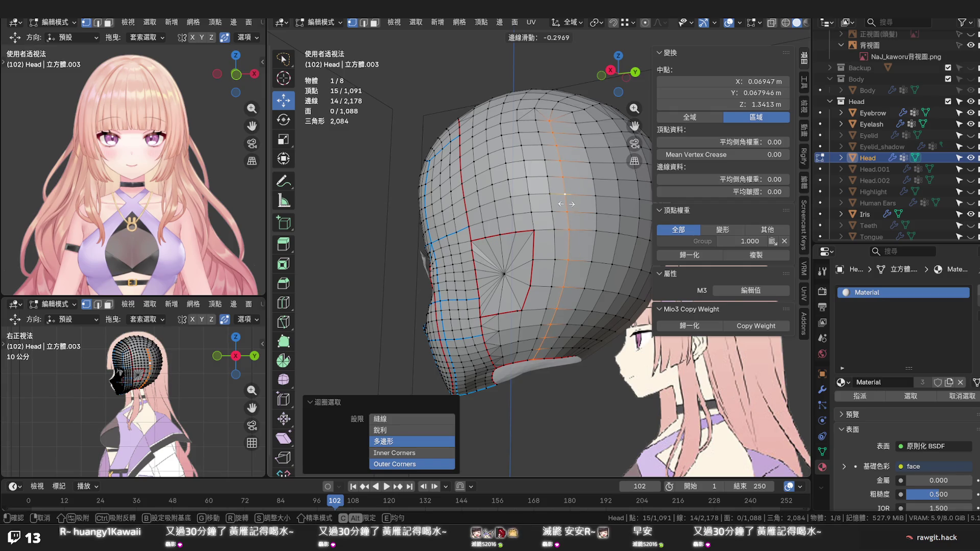
{"action": "left_click", "coordinate": [565, 203]}
{"action": "left_click", "coordinate": [594, 201]}
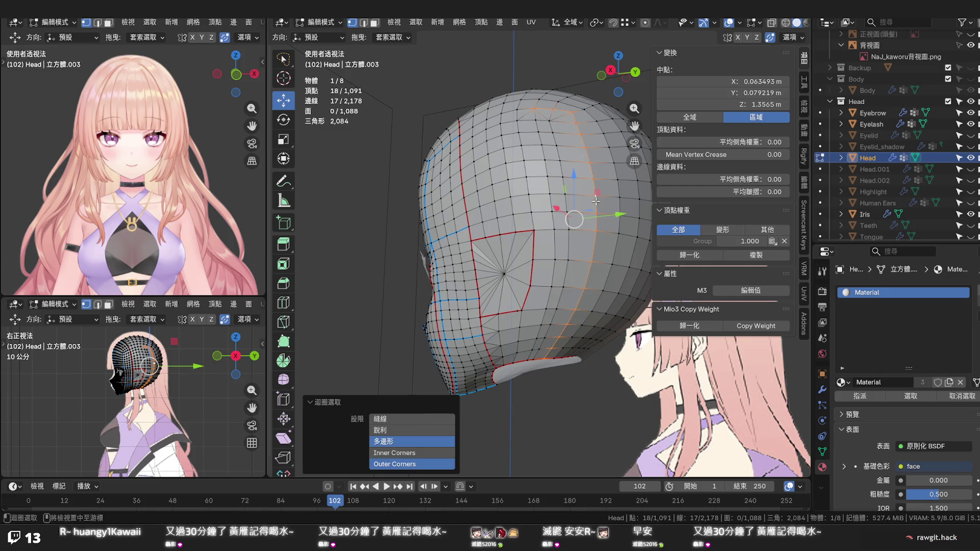
{"action": "key", "text": "g"}
{"action": "key", "text": "g"}
{"action": "left_click", "coordinate": [592, 202]}
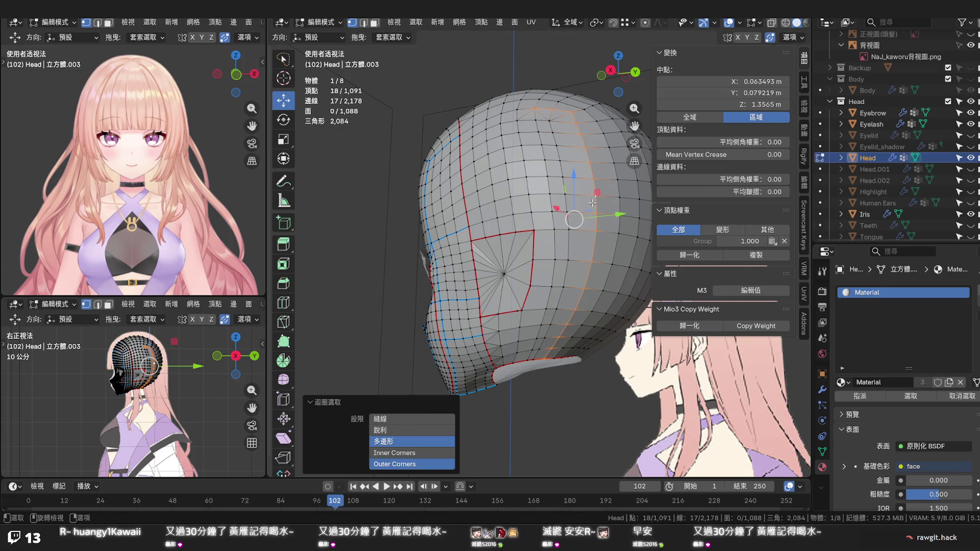
Slide the vertex column running from the crown to the neck, then select another side loop
{"action": "left_click", "coordinate": [576, 123]}
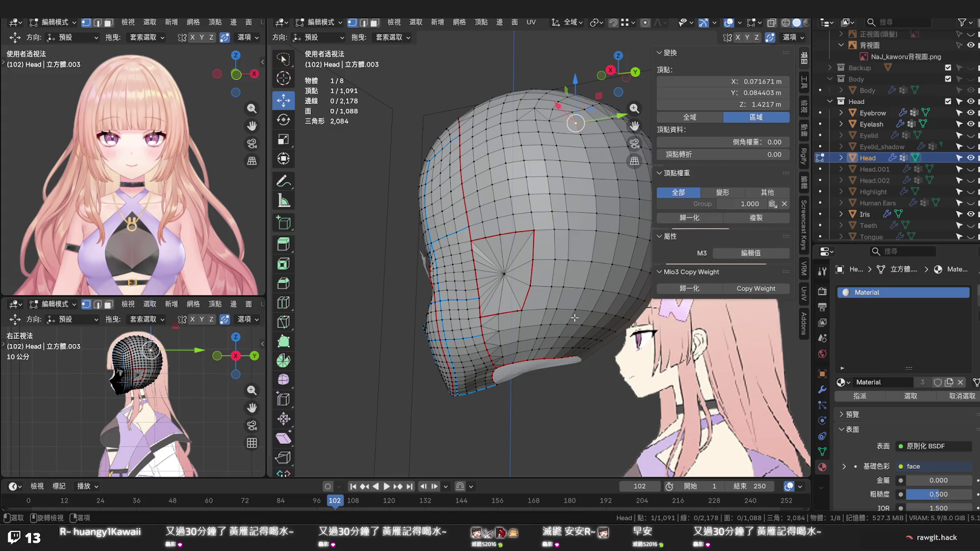
{"action": "left_click", "coordinate": [555, 359]}
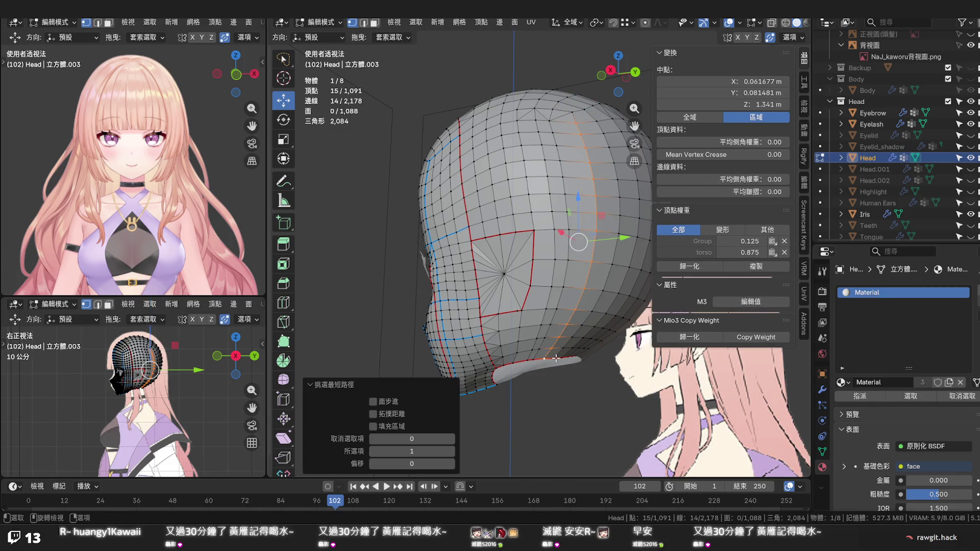
{"action": "key", "text": "g"}
{"action": "key", "text": "g"}
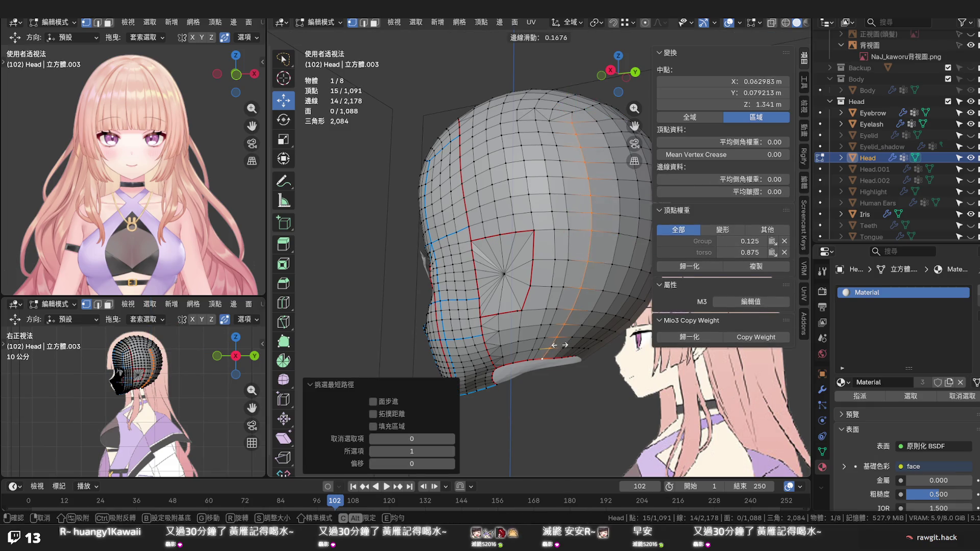
{"action": "left_click", "coordinate": [560, 345]}
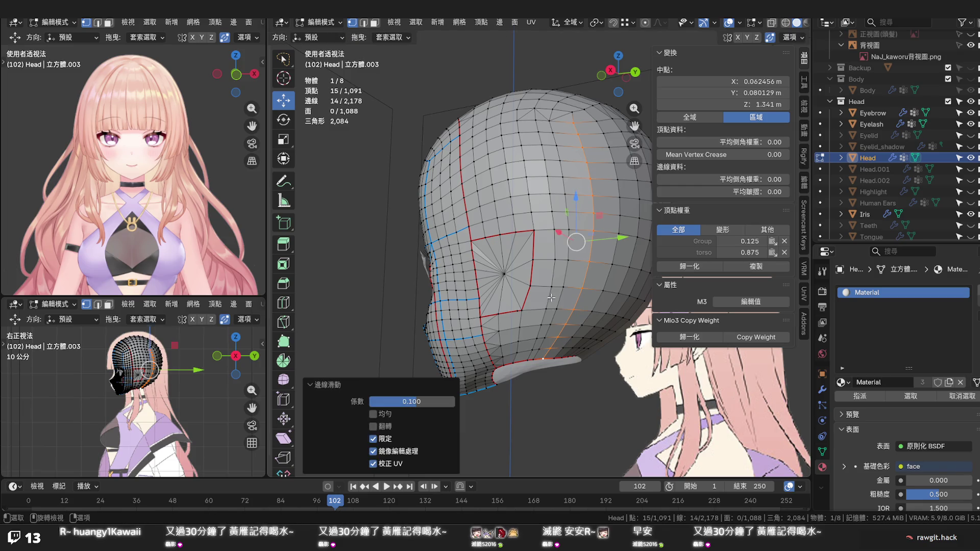
{"action": "left_click", "coordinate": [552, 266]}
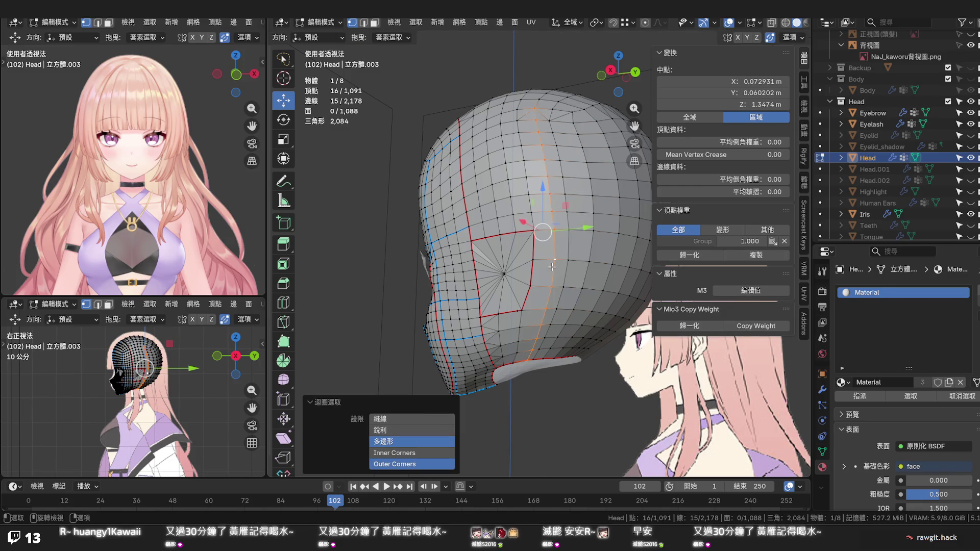
Dissolve the selected side edge loop and edge-slide the neighbouring loop
{"action": "key", "text": "2"}
{"action": "key", "text": "x"}
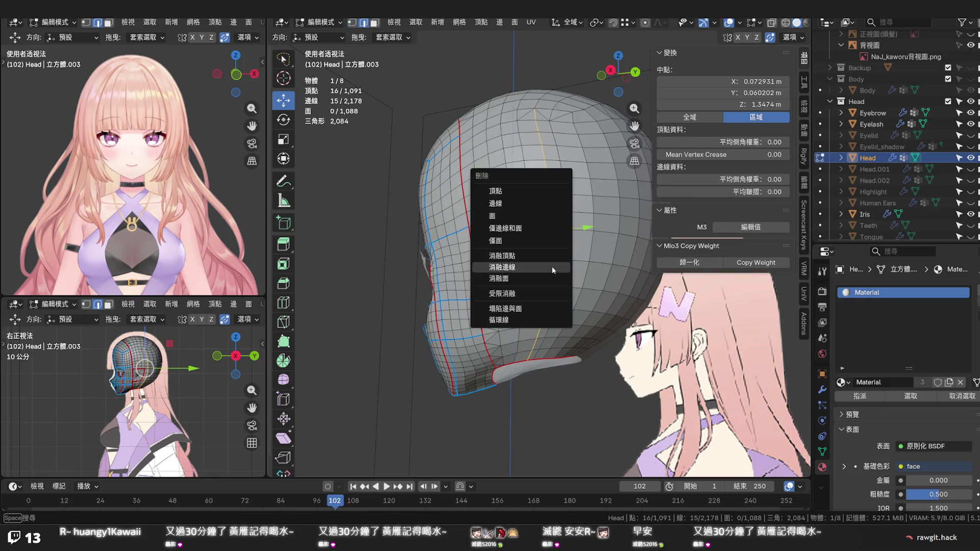
{"action": "left_click", "coordinate": [552, 267]}
{"action": "left_click_drag", "start_coordinate": [560, 271], "coordinate": [577, 280]}
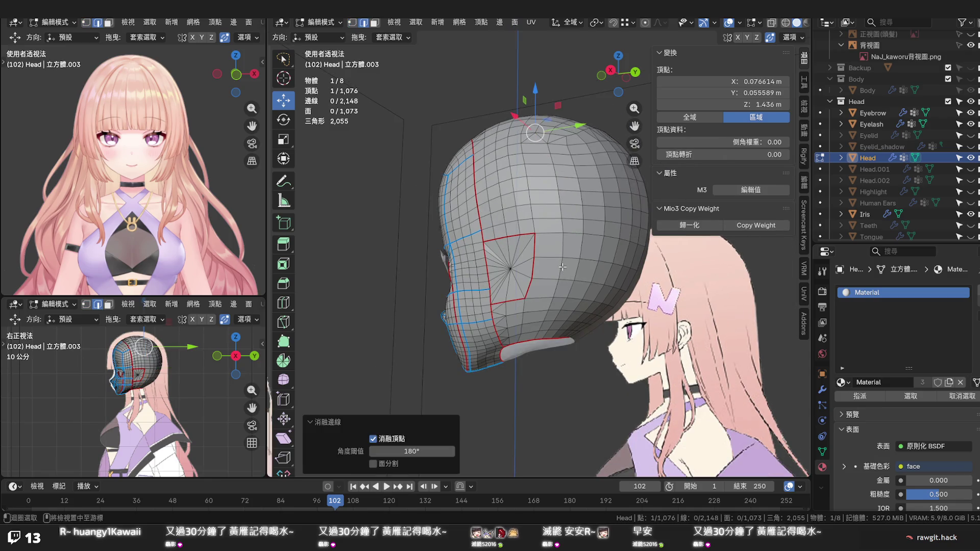
{"action": "left_click", "coordinate": [561, 267]}
{"action": "key", "text": "g"}
{"action": "key", "text": "g"}
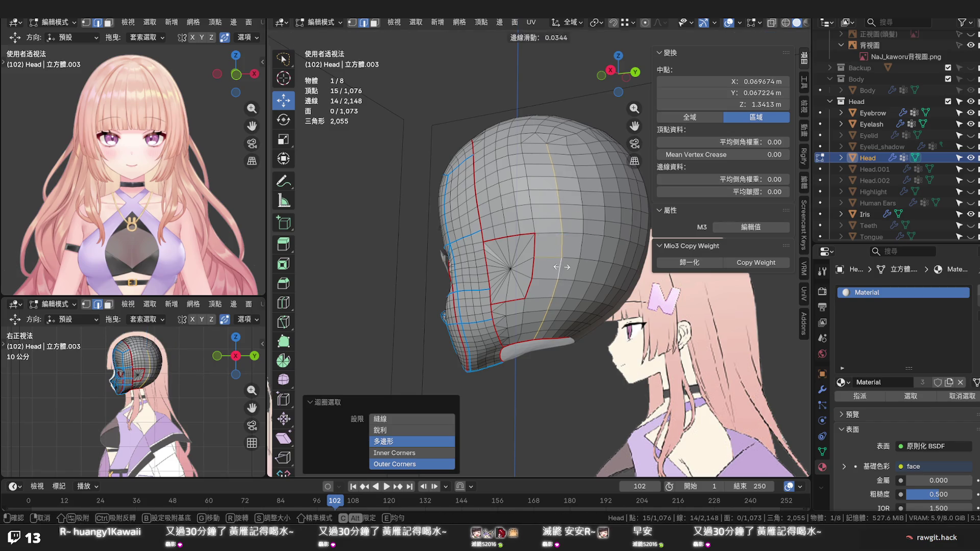
{"action": "left_click", "coordinate": [560, 267]}
Vertex-slide a crown vertex in several passes to its final position
{"action": "left_click_drag", "start_coordinate": [560, 267], "coordinate": [560, 207]}
{"action": "key", "text": "1"}
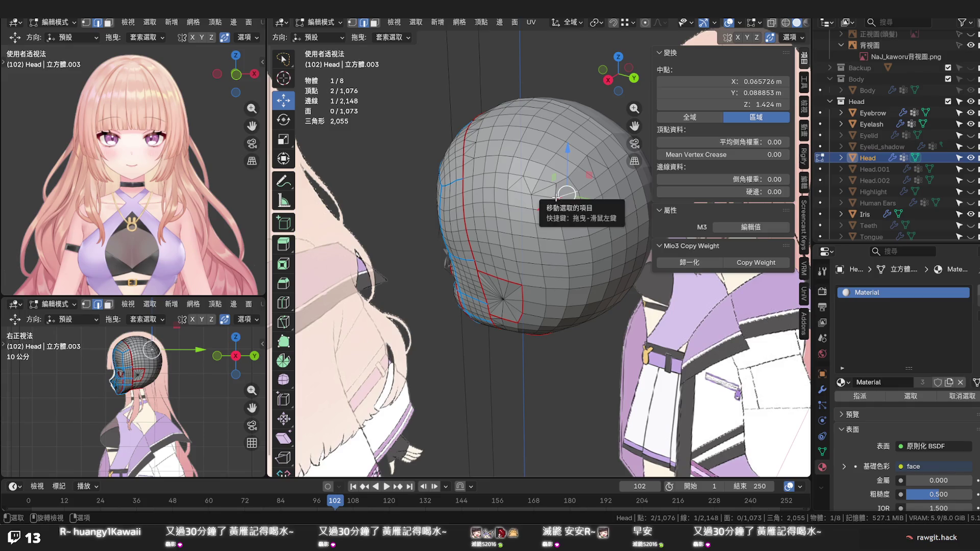
{"action": "left_click", "coordinate": [555, 197]}
{"action": "key", "text": "g"}
{"action": "left_click", "coordinate": [556, 199]}
{"action": "key", "text": "g"}
{"action": "key", "text": "g"}
{"action": "left_click", "coordinate": [558, 215]}
{"action": "key", "text": "g"}
{"action": "key", "text": "g"}
{"action": "left_click", "coordinate": [561, 224]}
{"action": "key", "text": "g"}
{"action": "key", "text": "g"}
{"action": "left_click", "coordinate": [564, 240]}
{"action": "key", "text": "g"}
{"action": "left_click_drag", "start_coordinate": [563, 240], "coordinate": [594, 180]}
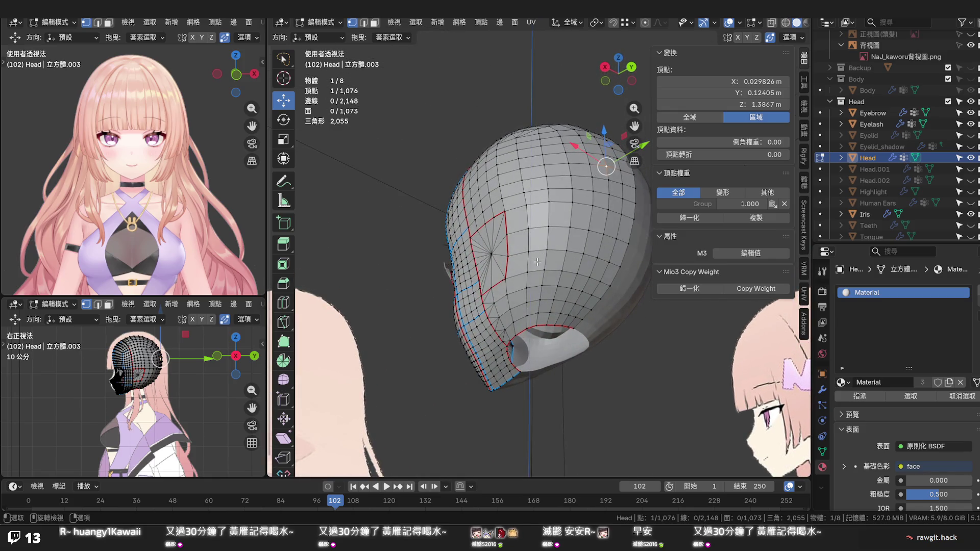
Select the ear-opening loop and slide the vertex above it twice
{"action": "left_click_drag", "start_coordinate": [537, 261], "coordinate": [601, 241]}
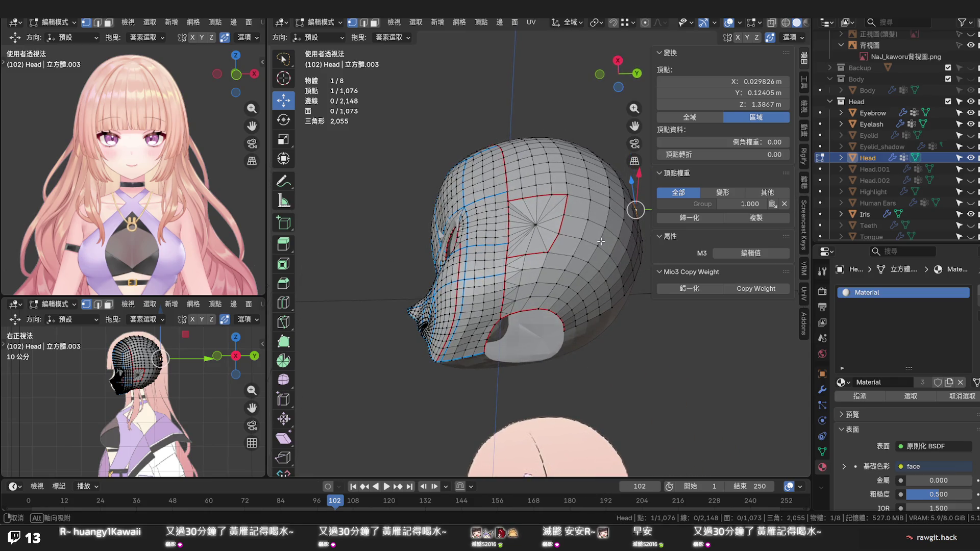
{"action": "left_click_drag", "start_coordinate": [601, 242], "coordinate": [598, 243]}
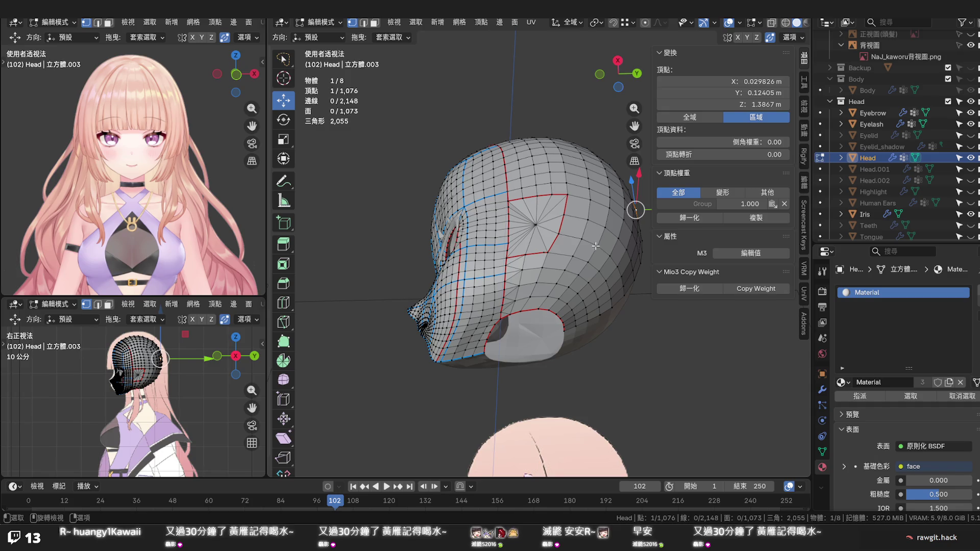
{"action": "left_click", "coordinate": [531, 311]}
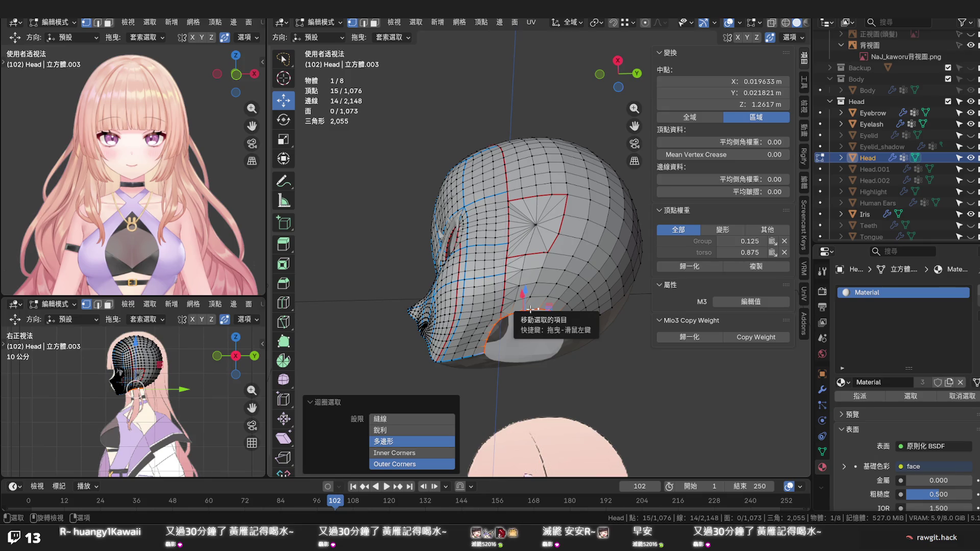
{"action": "scroll", "scroll_direction": "up", "scroll_amount": 3}
{"action": "left_click_drag", "start_coordinate": [534, 294], "coordinate": [531, 263]}
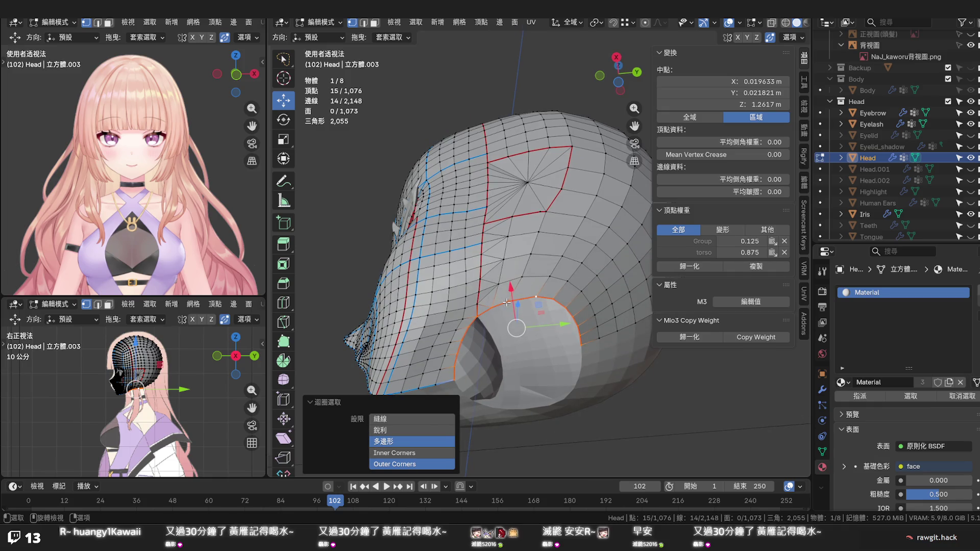
{"action": "left_click", "coordinate": [506, 302]}
{"action": "key", "text": "shift+v"}
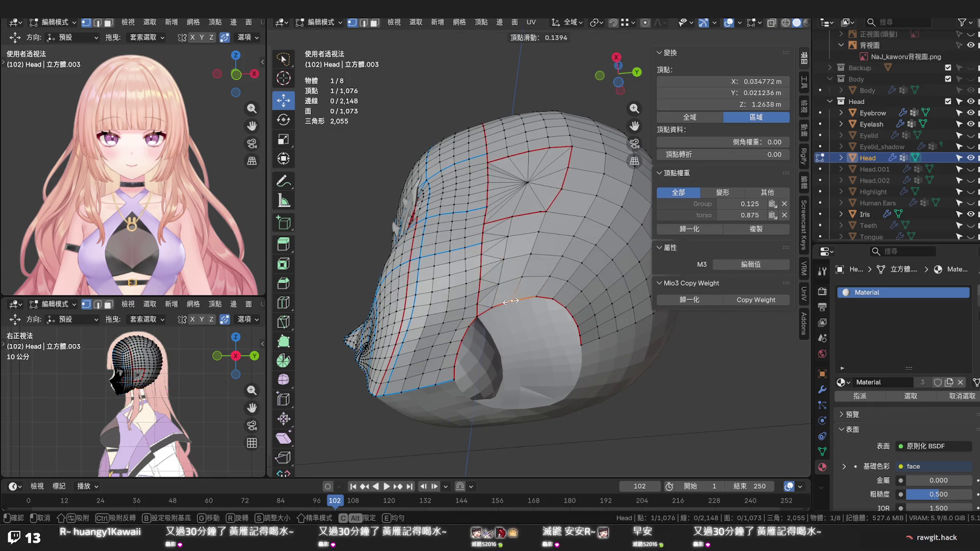
{"action": "left_click", "coordinate": [510, 301]}
{"action": "key", "text": "shift+v"}
{"action": "left_click", "coordinate": [531, 297]}
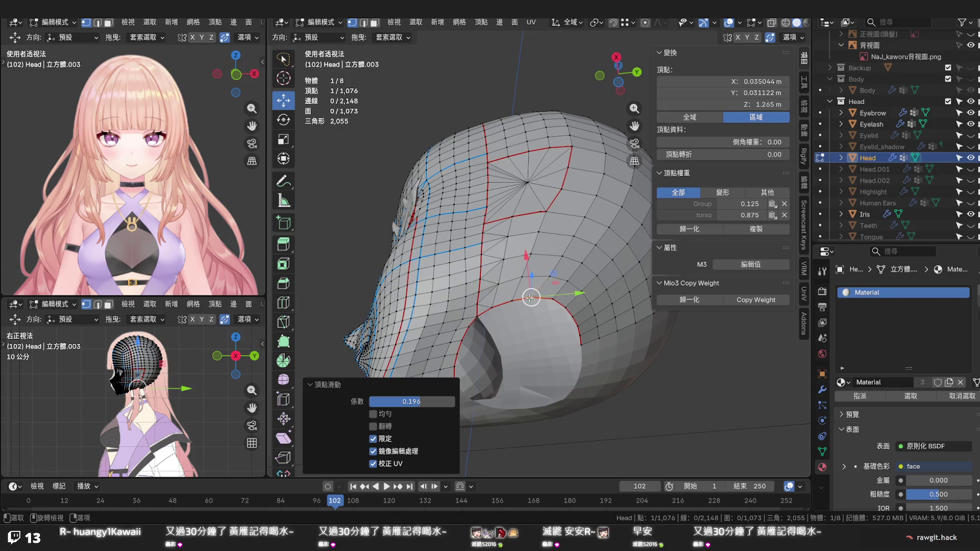
Slide and move three more ear-rim vertices to follow the curve, then deselect all
{"action": "left_click", "coordinate": [554, 298]}
{"action": "key", "text": "shift+v"}
{"action": "left_click", "coordinate": [552, 299]}
{"action": "left_click", "coordinate": [565, 307]}
{"action": "key", "text": "shift+v"}
{"action": "left_click", "coordinate": [568, 310]}
{"action": "key", "text": "g"}
{"action": "left_click", "coordinate": [568, 313]}
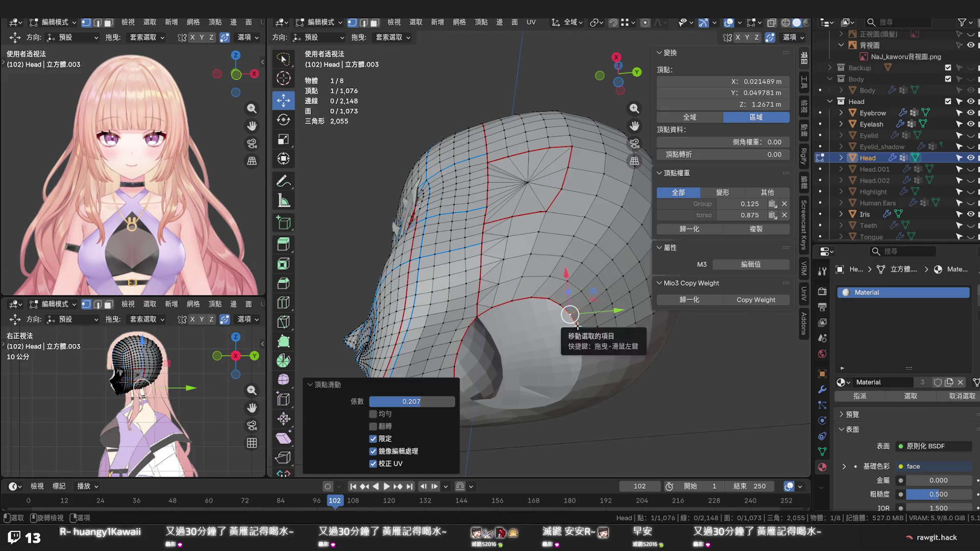
{"action": "left_click", "coordinate": [577, 326]}
{"action": "key", "text": "g"}
{"action": "key", "text": "g"}
{"action": "left_click", "coordinate": [576, 324]}
{"action": "left_click_drag", "start_coordinate": [576, 325], "coordinate": [520, 354]}
{"action": "left_click", "coordinate": [709, 422]}
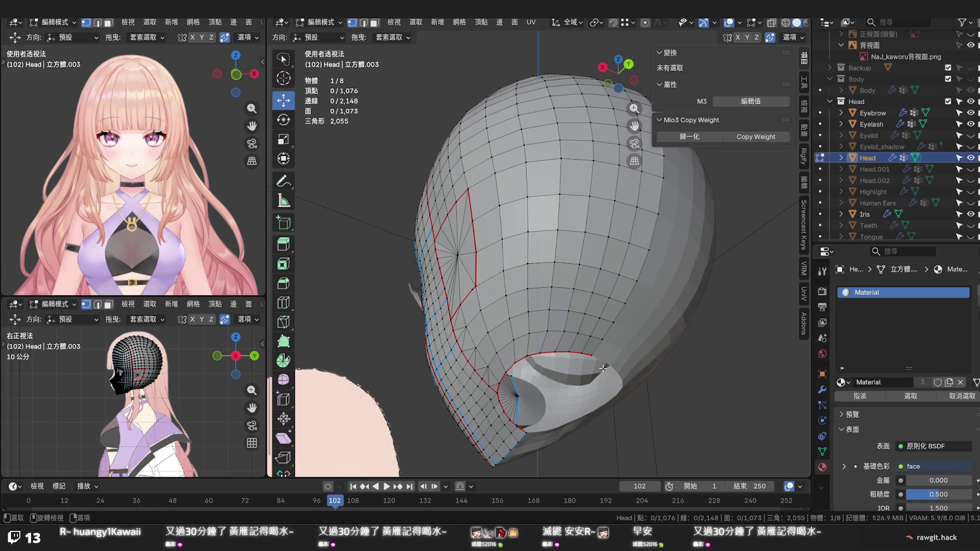
Select a cheek face below the eye, grow the selection, and trial Set Flow
{"action": "left_click_drag", "start_coordinate": [603, 368], "coordinate": [602, 358]}
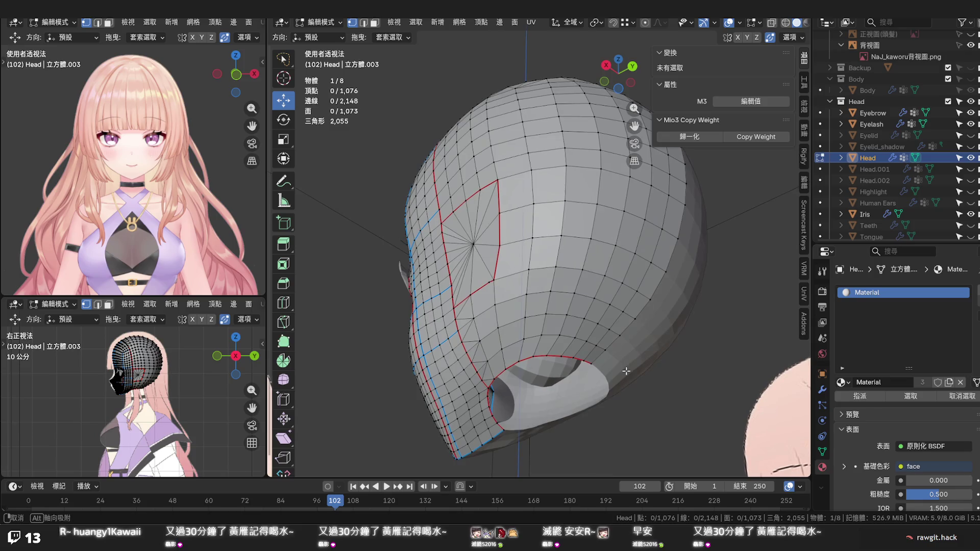
{"action": "key", "text": "3"}
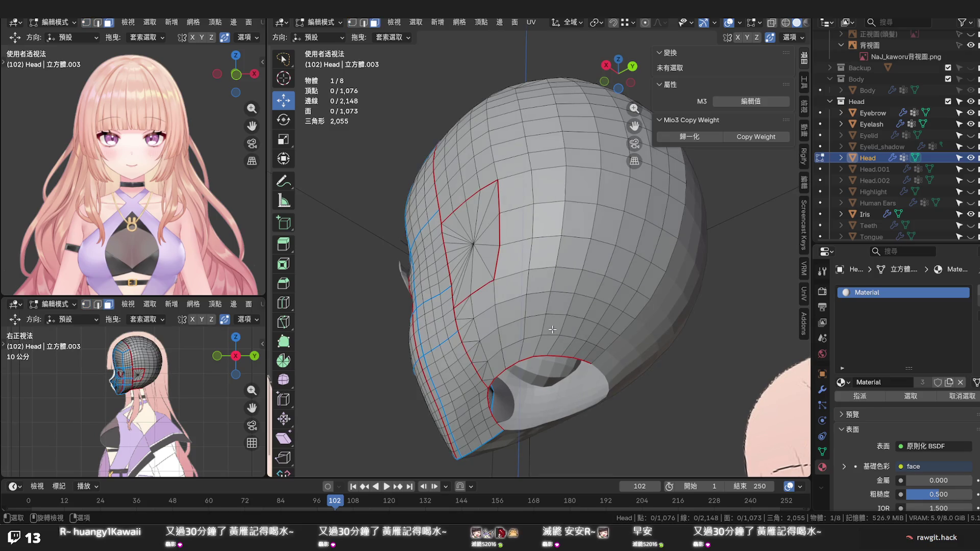
{"action": "left_click", "coordinate": [552, 326]}
{"action": "key", "text": "ctrl+KP_Add"}
{"action": "key", "text": "ctrl+KP_Add"}
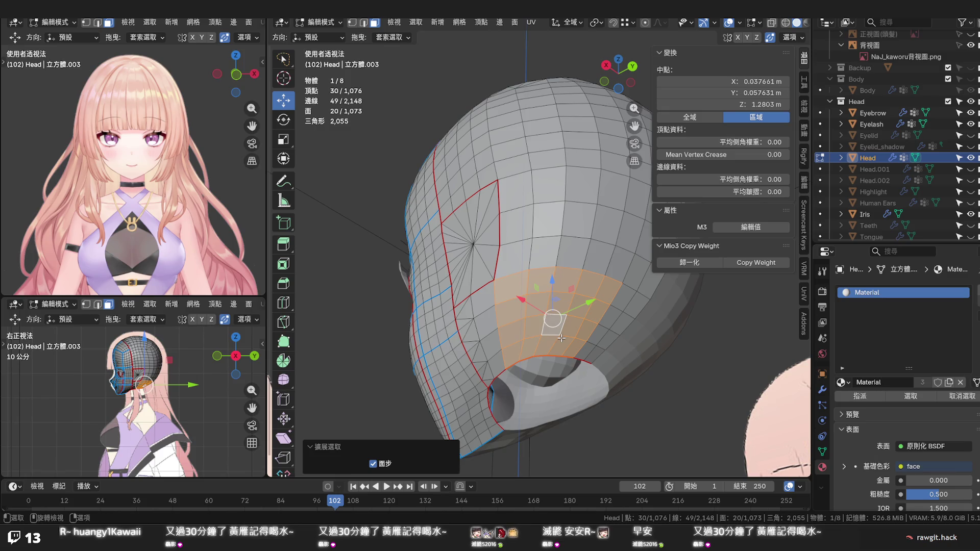
{"action": "key", "text": "1"}
{"action": "key", "text": "q"}
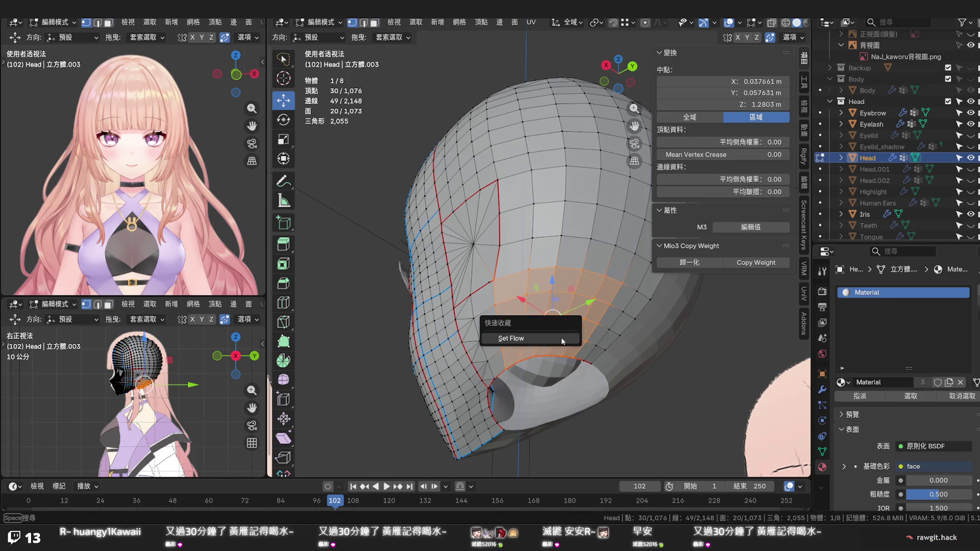
{"action": "left_click", "coordinate": [561, 338]}
{"action": "key", "text": "ctrl+z"}
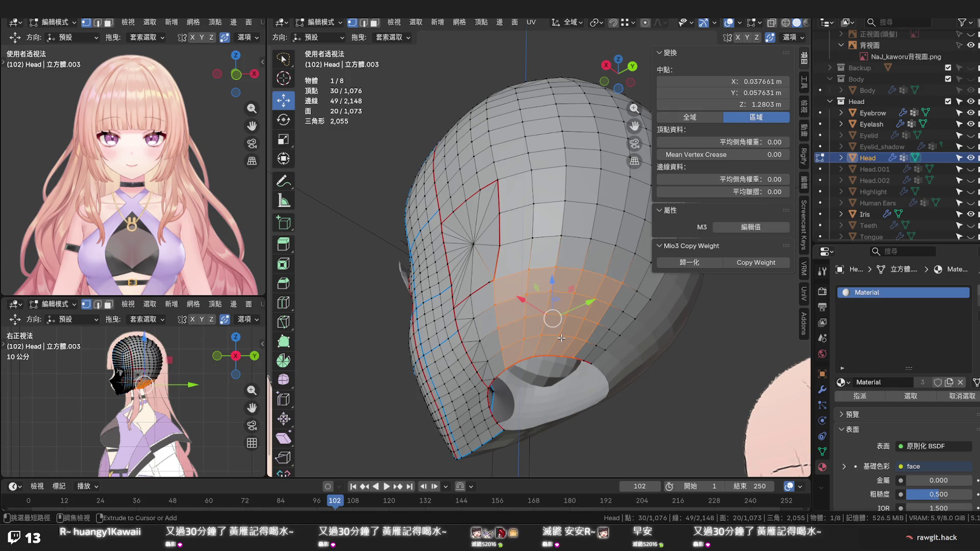
{"action": "key", "text": "3"}
{"action": "key", "text": "q"}
{"action": "left_click", "coordinate": [561, 338]}
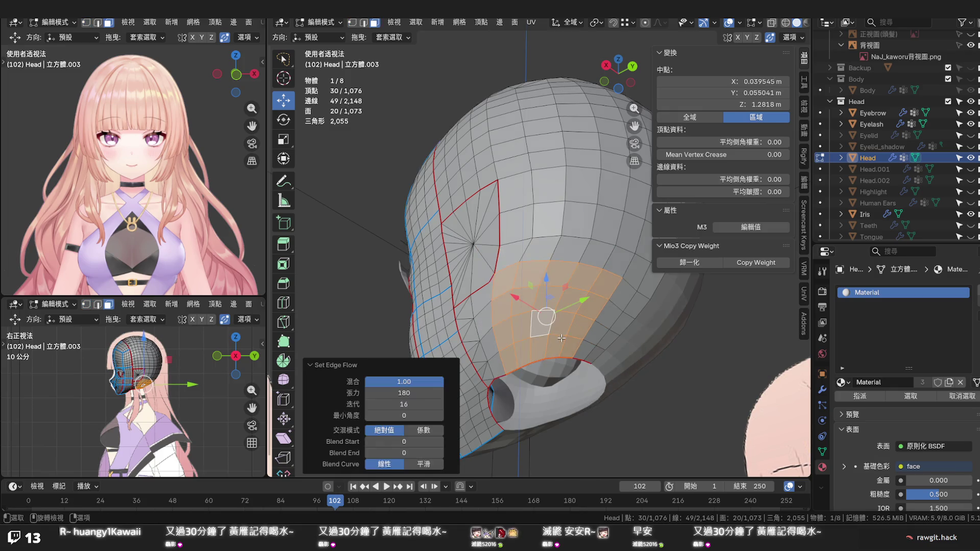
{"action": "left_click_drag", "start_coordinate": [568, 358], "coordinate": [589, 327]}
{"action": "key", "text": "ctrl+z"}
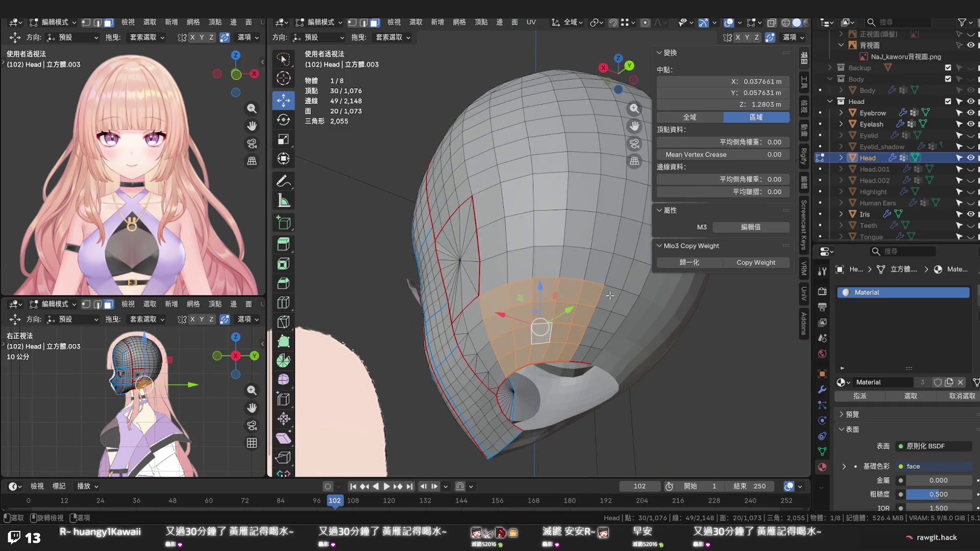
Path-fill a larger cheek selection and apply Set Flow at tension 180, 16 iterations
{"action": "left_click", "coordinate": [609, 297]}
{"action": "left_click", "coordinate": [597, 321]}
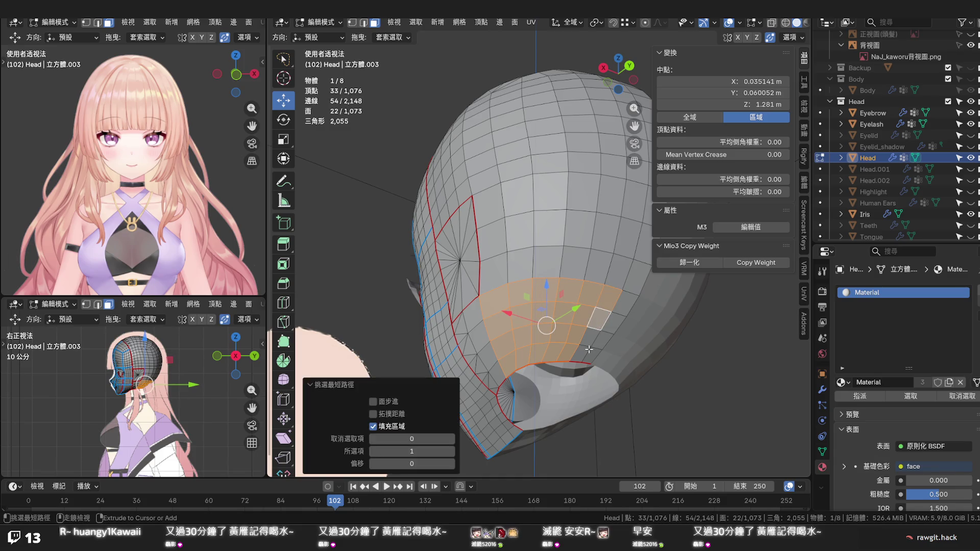
{"action": "left_click", "coordinate": [584, 354]}
{"action": "key", "text": "q"}
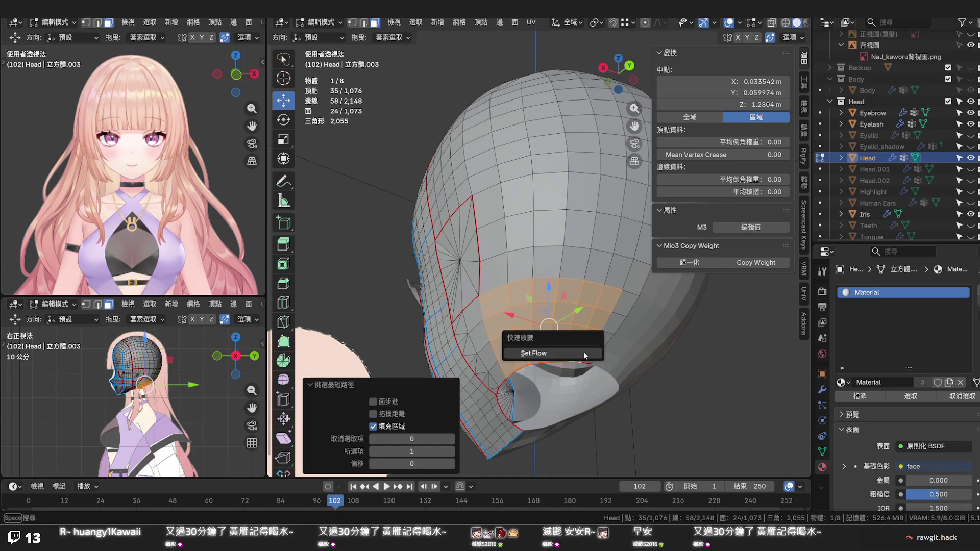
{"action": "left_click", "coordinate": [584, 353]}
{"action": "left_click_drag", "start_coordinate": [583, 349], "coordinate": [611, 301]}
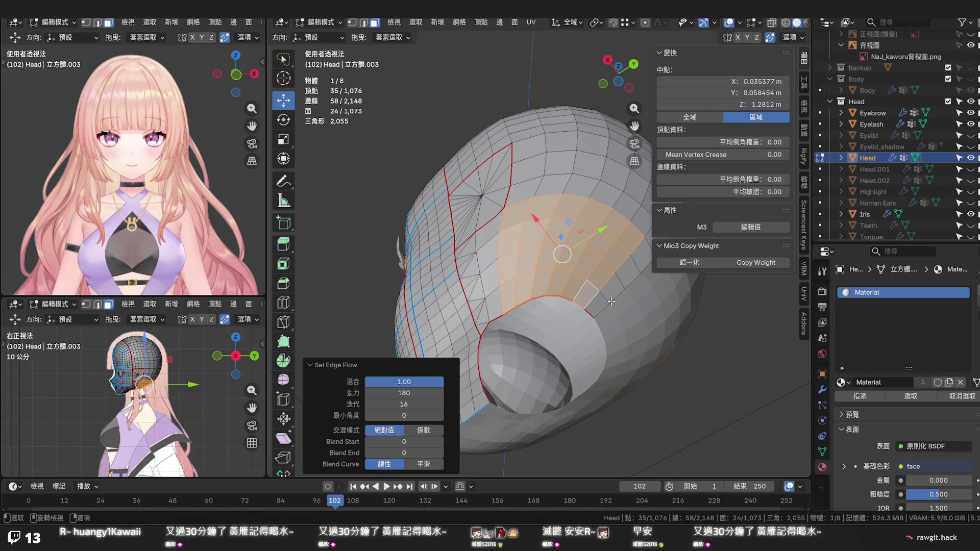
{"action": "key", "text": "ctrl+z"}
{"action": "left_click_drag", "start_coordinate": [600, 307], "coordinate": [612, 406]}
{"action": "key", "text": "q"}
{"action": "left_click", "coordinate": [587, 352]}
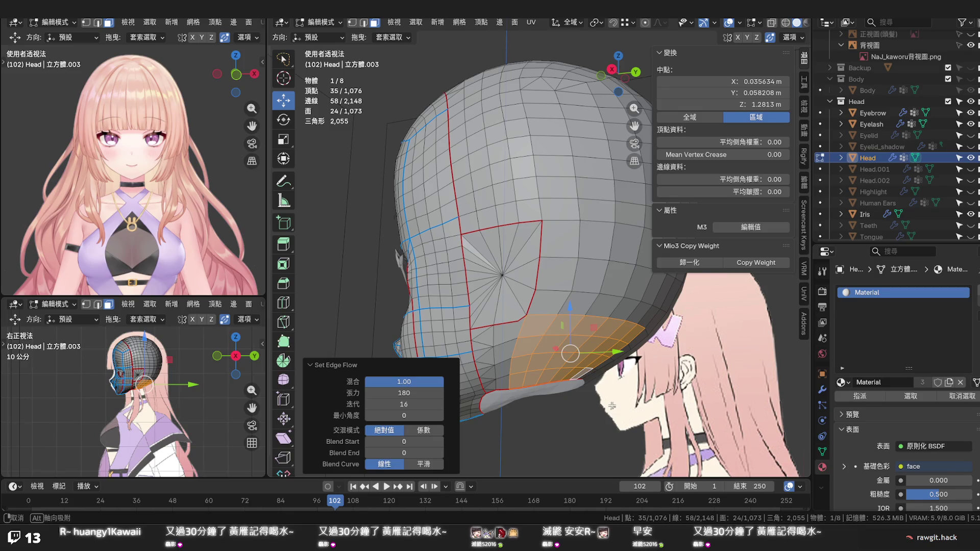
{"action": "left_click_drag", "start_coordinate": [612, 405], "coordinate": [608, 406]}
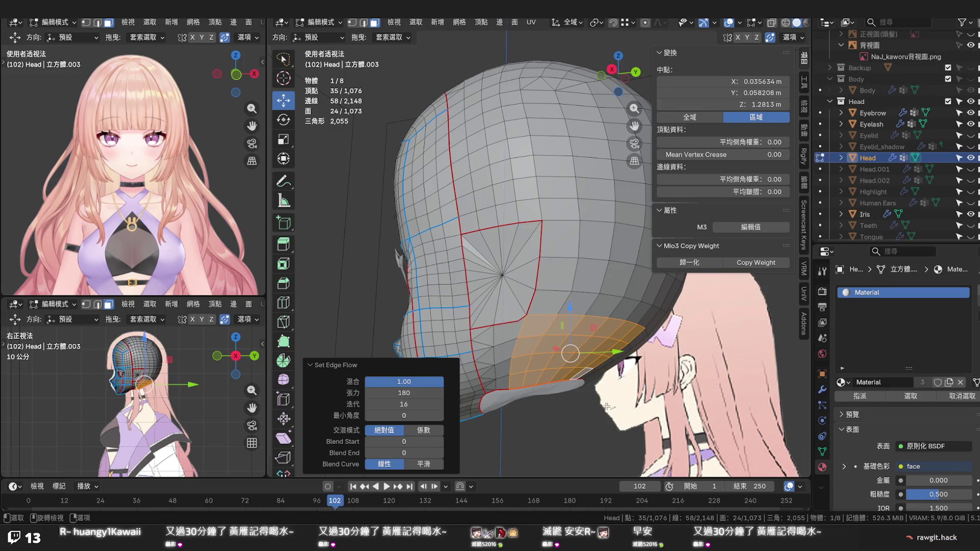
{"action": "left_click_drag", "start_coordinate": [522, 369], "coordinate": [538, 332]}
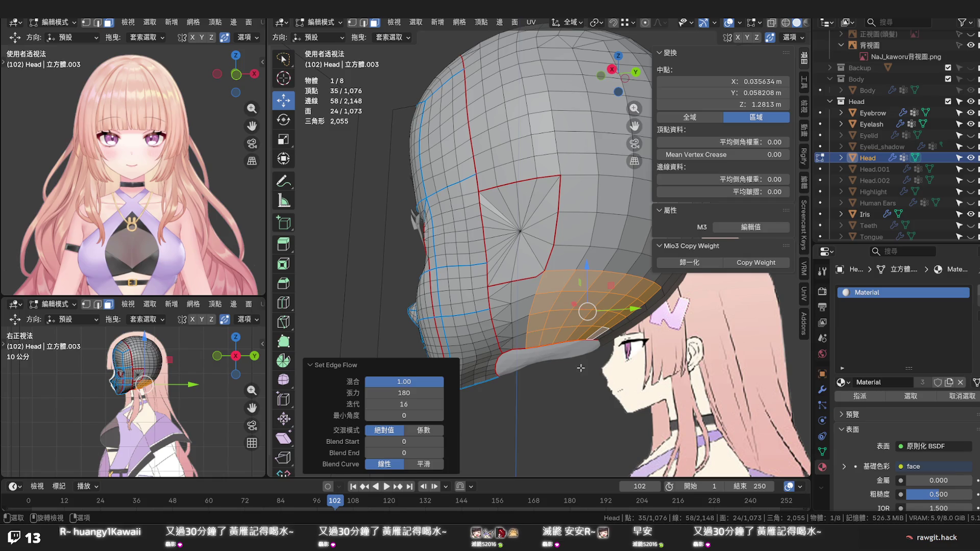
{"action": "left_click", "coordinate": [577, 367]}
{"action": "left_click_drag", "start_coordinate": [570, 366], "coordinate": [555, 317]}
Vertex-slide two vertices on the lower side of the head, the last by factor 0.150
{"action": "key", "text": "1"}
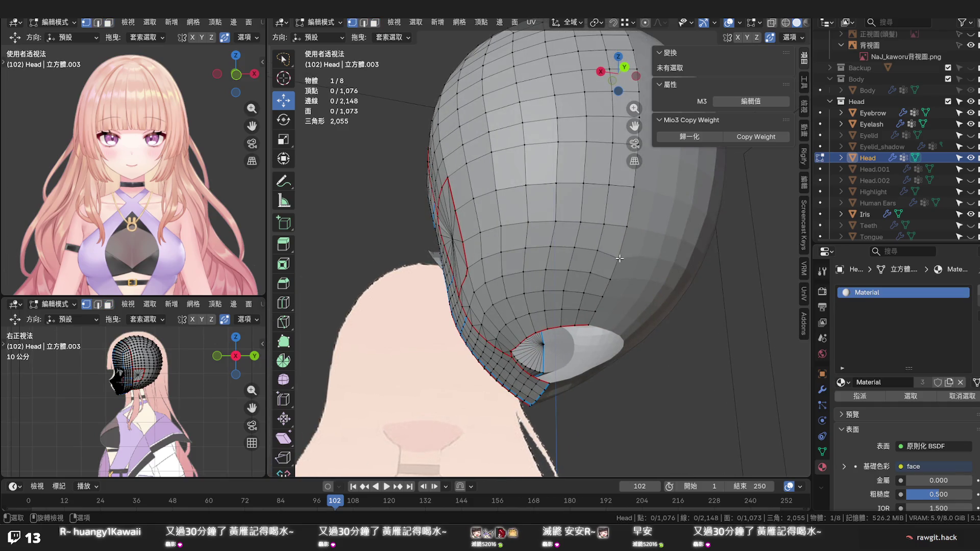
{"action": "left_click", "coordinate": [620, 259]}
{"action": "key", "text": "g"}
{"action": "key", "text": "g"}
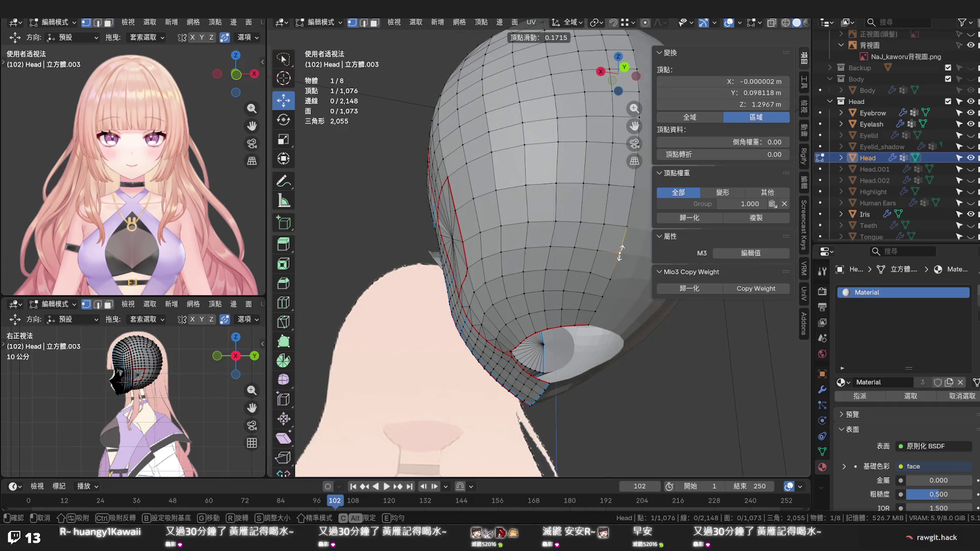
{"action": "left_click", "coordinate": [620, 252]}
{"action": "left_click", "coordinate": [613, 277]}
{"action": "key", "text": "g"}
{"action": "key", "text": "g"}
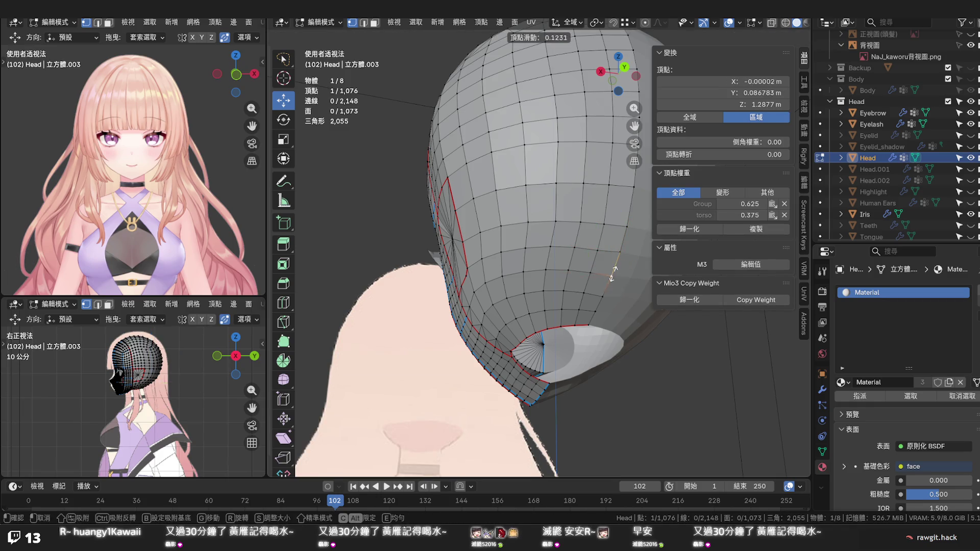
{"action": "left_click", "coordinate": [612, 277]}
{"action": "key", "text": "g"}
{"action": "key", "text": "g"}
{"action": "left_click", "coordinate": [606, 294]}
Check the head from front and rear views and save 2026.05.27 罐子Na模型.blend
{"action": "left_click_drag", "start_coordinate": [604, 290], "coordinate": [553, 347]}
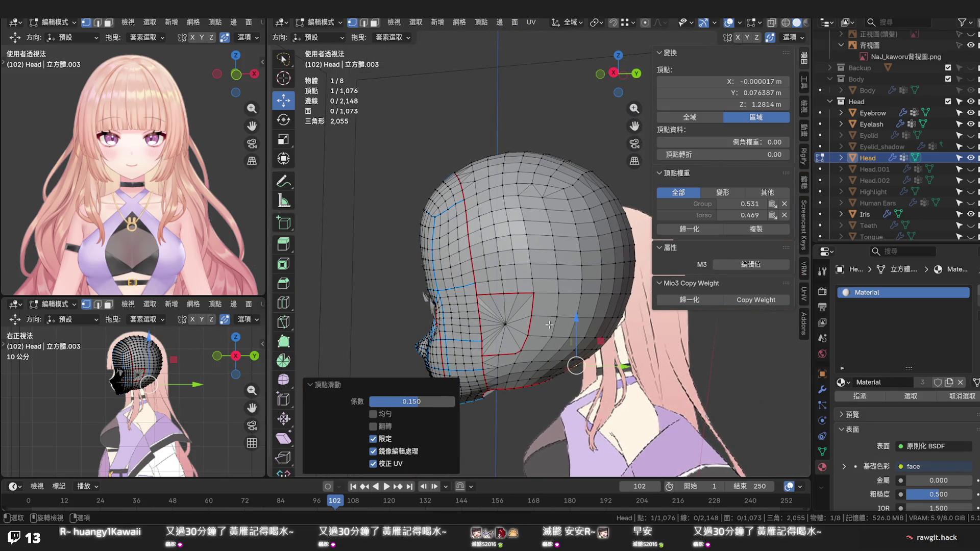
{"action": "key", "text": "KP_1"}
{"action": "left_click_drag", "start_coordinate": [590, 317], "coordinate": [520, 272]}
{"action": "key", "text": "ctrl+s"}
{"action": "scroll", "scroll_direction": "up", "scroll_amount": 3}
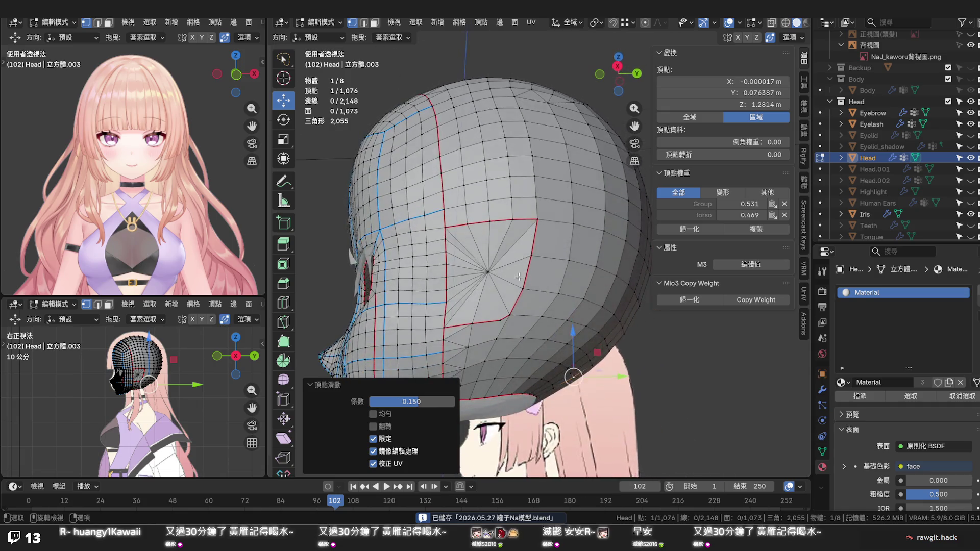
{"action": "scroll", "scroll_direction": "up", "scroll_amount": 3}
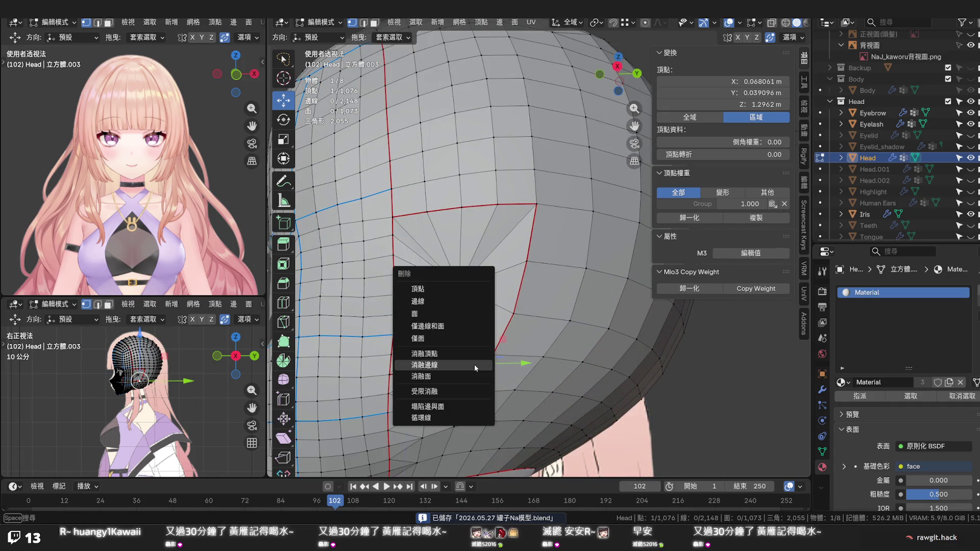
Dissolve the stray vertex beside the eye patch
{"action": "key", "text": "x"}
{"action": "left_click", "coordinate": [474, 356]}
{"action": "scroll", "scroll_direction": "down", "scroll_amount": 3}
{"action": "left_click_drag", "start_coordinate": [461, 380], "coordinate": [480, 337]}
Vertex-slide the eye patch's lower corner vertex, settling at factor 0.085
{"action": "left_click", "coordinate": [527, 276]}
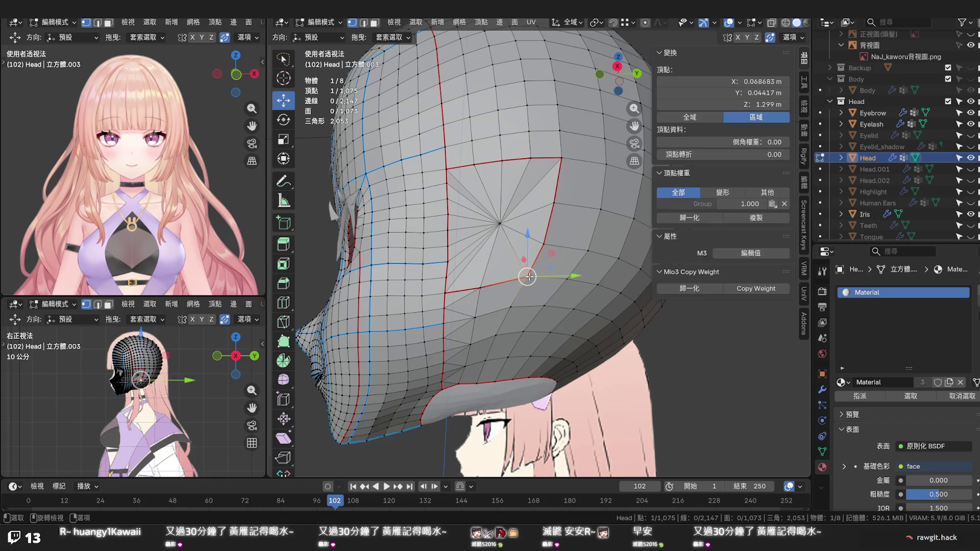
{"action": "key", "text": "shift+v"}
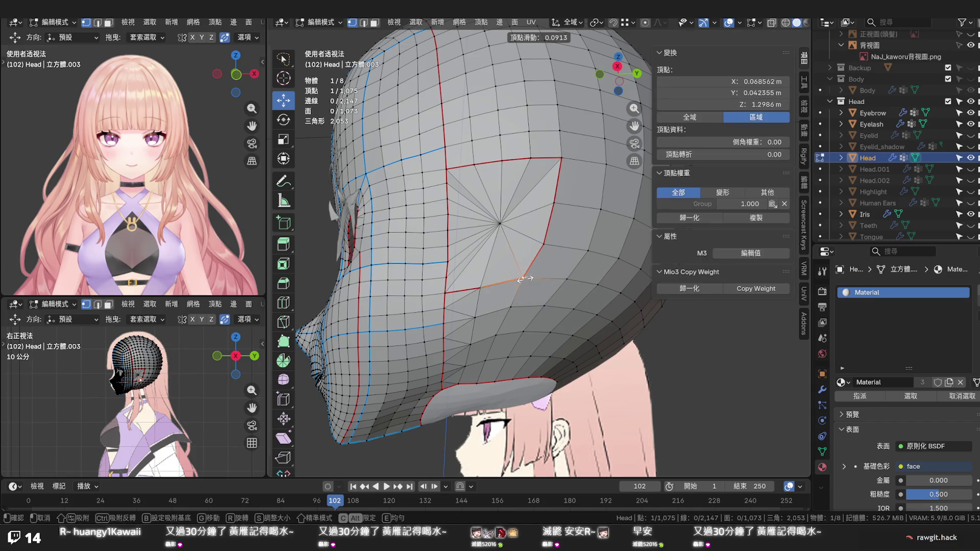
{"action": "left_click", "coordinate": [521, 278]}
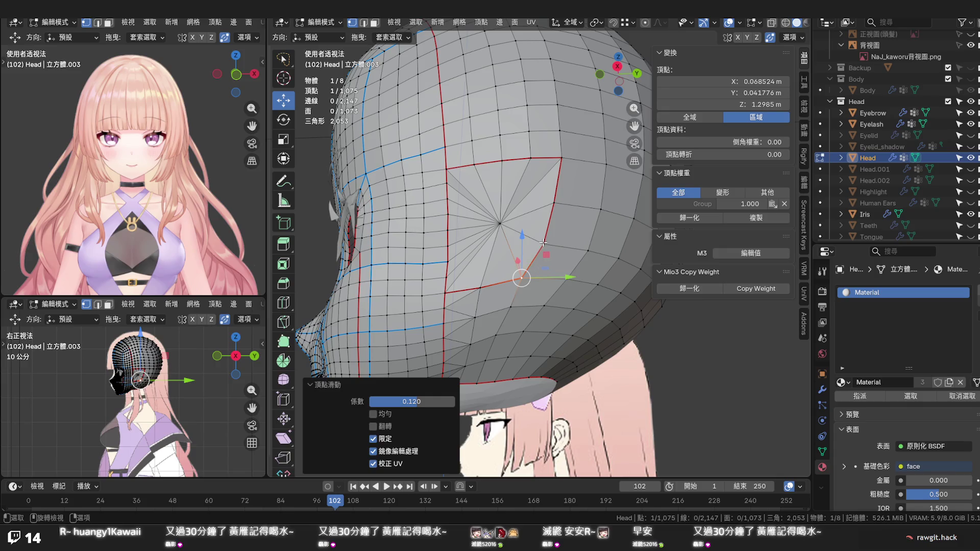
{"action": "key", "text": "shift+v"}
{"action": "left_click", "coordinate": [541, 241]}
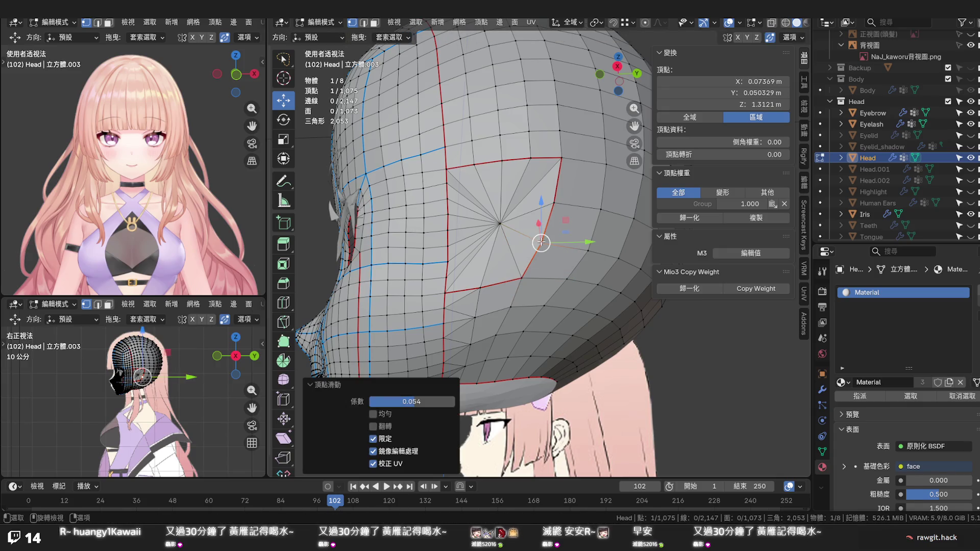
{"action": "key", "text": "shift+v"}
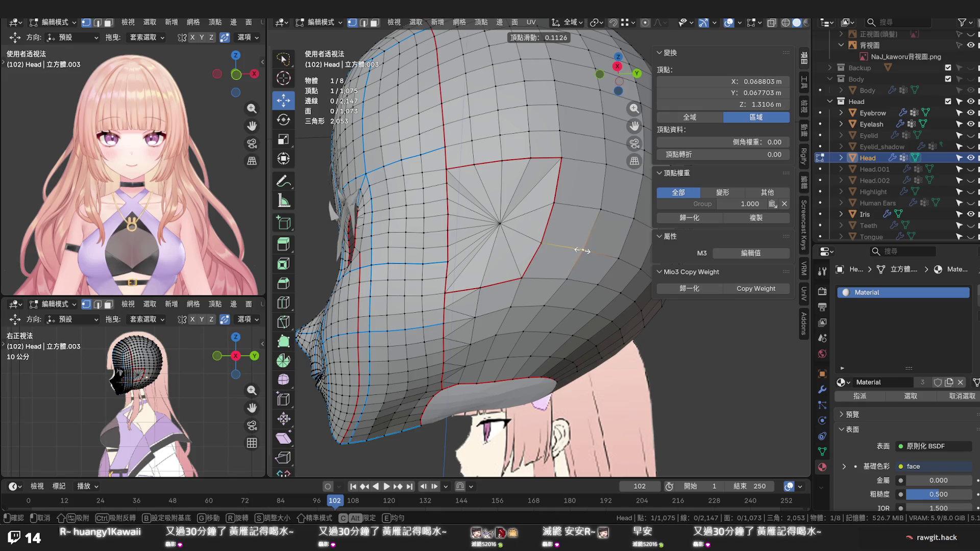
{"action": "left_click", "coordinate": [616, 257]}
{"action": "key", "text": "shift+v"}
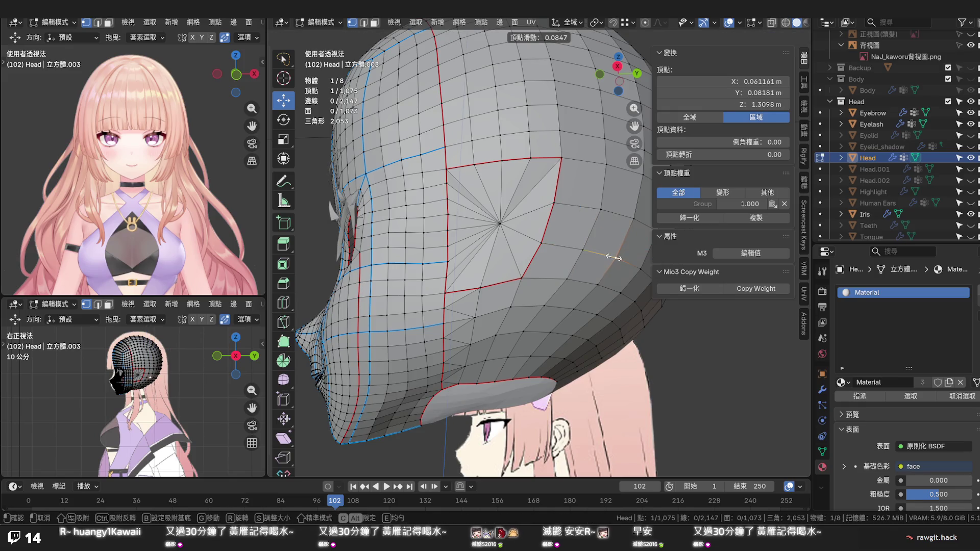
{"action": "left_click", "coordinate": [615, 258]}
{"action": "left_click_drag", "start_coordinate": [615, 258], "coordinate": [558, 299]}
{"action": "scroll", "scroll_direction": "down", "scroll_amount": 3}
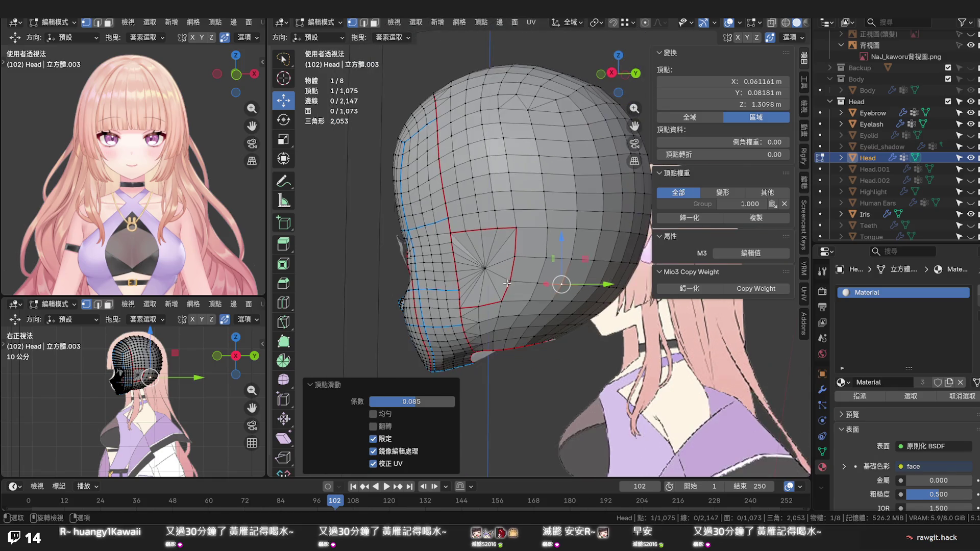
{"action": "left_click_drag", "start_coordinate": [509, 242], "coordinate": [549, 276]}
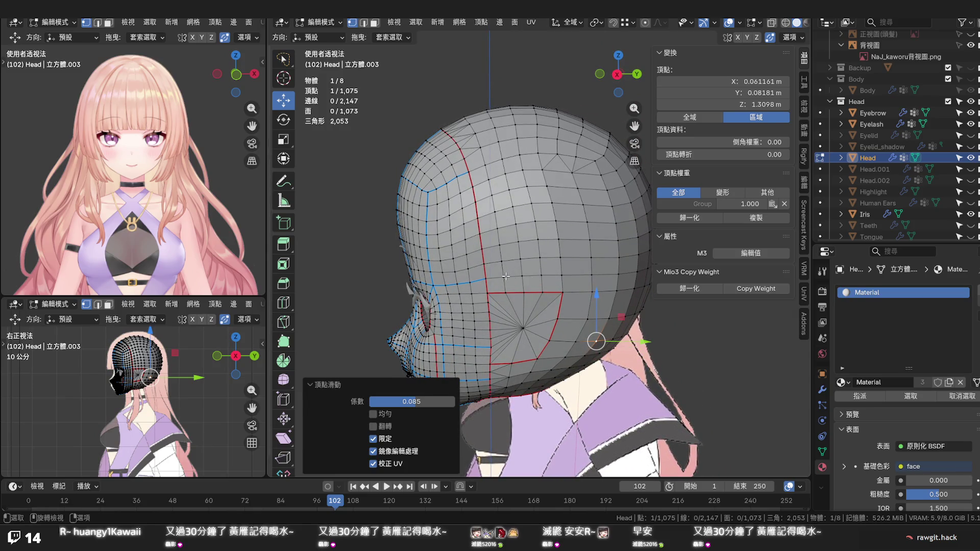
Knife a zigzag edge path up the side of the head joining 11 vertices
{"action": "key", "text": "k"}
{"action": "left_click", "coordinate": [505, 292]}
{"action": "left_click", "coordinate": [485, 279]}
{"action": "left_click", "coordinate": [502, 261]}
{"action": "left_click", "coordinate": [482, 250]}
{"action": "left_click", "coordinate": [498, 228]}
{"action": "left_click", "coordinate": [478, 218]}
{"action": "left_click", "coordinate": [492, 195]}
{"action": "left_click", "coordinate": [472, 187]}
{"action": "left_click", "coordinate": [486, 165]}
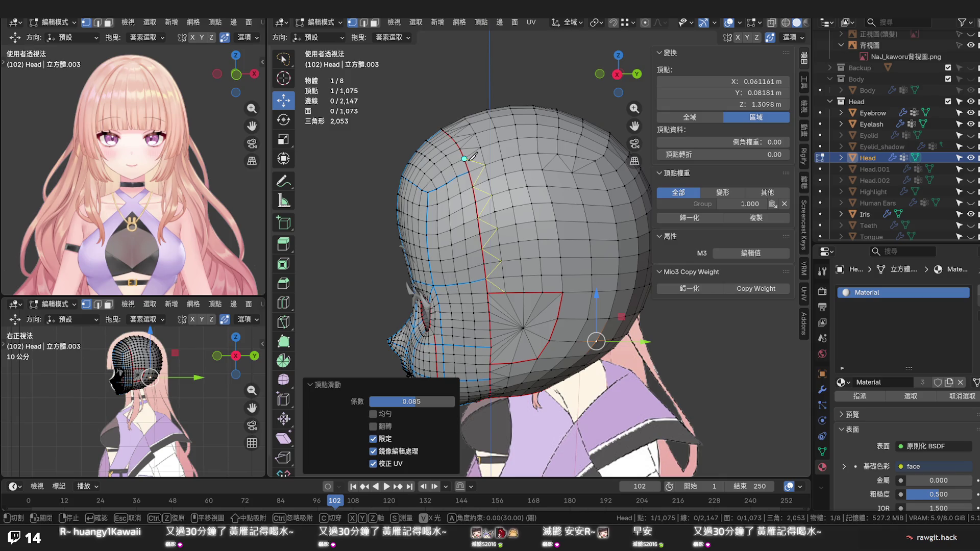
{"action": "left_click", "coordinate": [472, 155]}
{"action": "key", "text": "Return"}
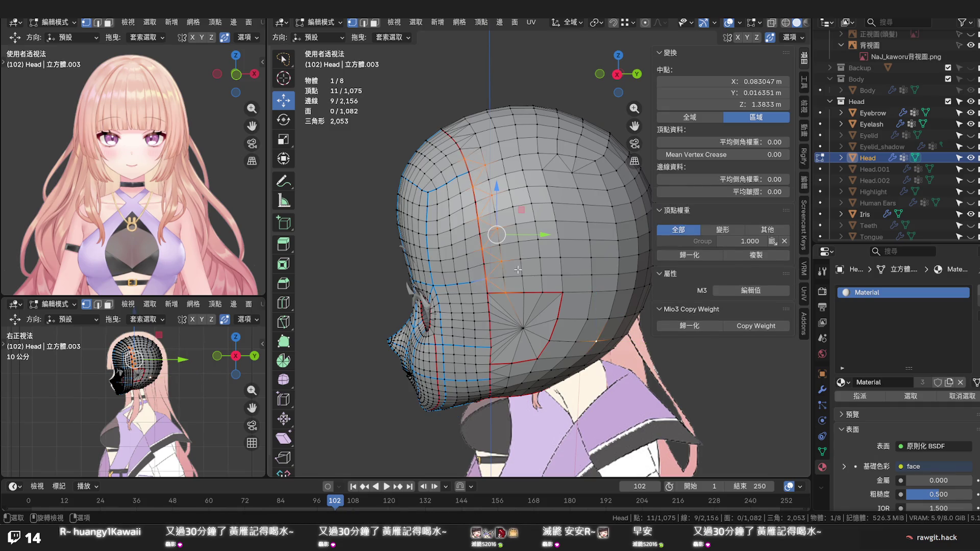
Select a horizontal edge loop on the back of the head and slide it toward the crown
{"action": "left_click", "coordinate": [517, 274]}
{"action": "left_click", "coordinate": [515, 261]}
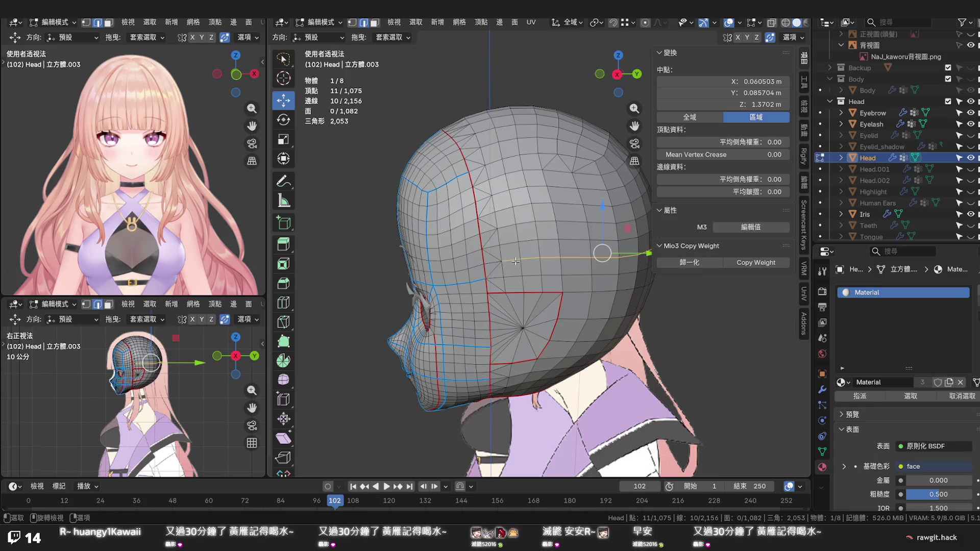
{"action": "key", "text": "g"}
{"action": "key", "text": "g"}
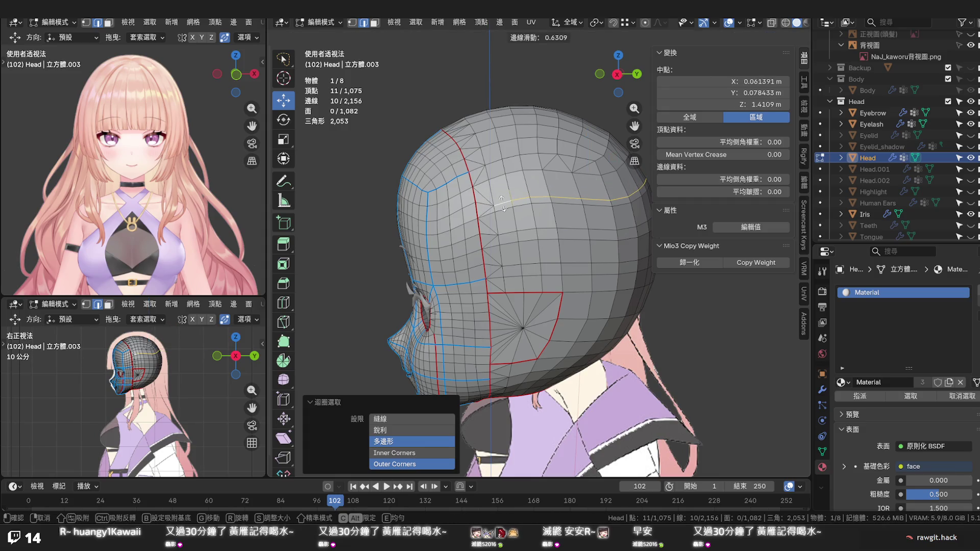
Cancel the edge slide and dissolve the first two extra loops on the back of the head
{"action": "right_click", "coordinate": [505, 207]}
{"action": "left_click", "coordinate": [507, 209]}
{"action": "key", "text": "x"}
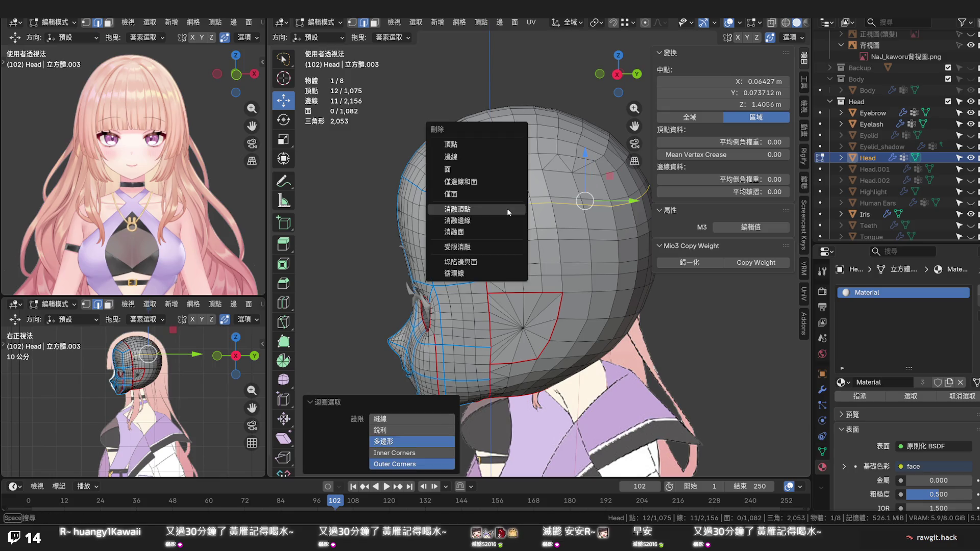
{"action": "left_click", "coordinate": [507, 221]}
{"action": "left_click", "coordinate": [521, 243]}
{"action": "key", "text": "x"}
{"action": "left_click", "coordinate": [510, 250]}
Dissolve the third extra loop, then inspect the head's side and underside
{"action": "left_click", "coordinate": [519, 275]}
{"action": "key", "text": "x"}
{"action": "left_click", "coordinate": [516, 274]}
{"action": "left_click", "coordinate": [637, 282]}
{"action": "left_click_drag", "start_coordinate": [636, 281], "coordinate": [566, 286]}
{"action": "left_click_drag", "start_coordinate": [563, 286], "coordinate": [606, 282]}
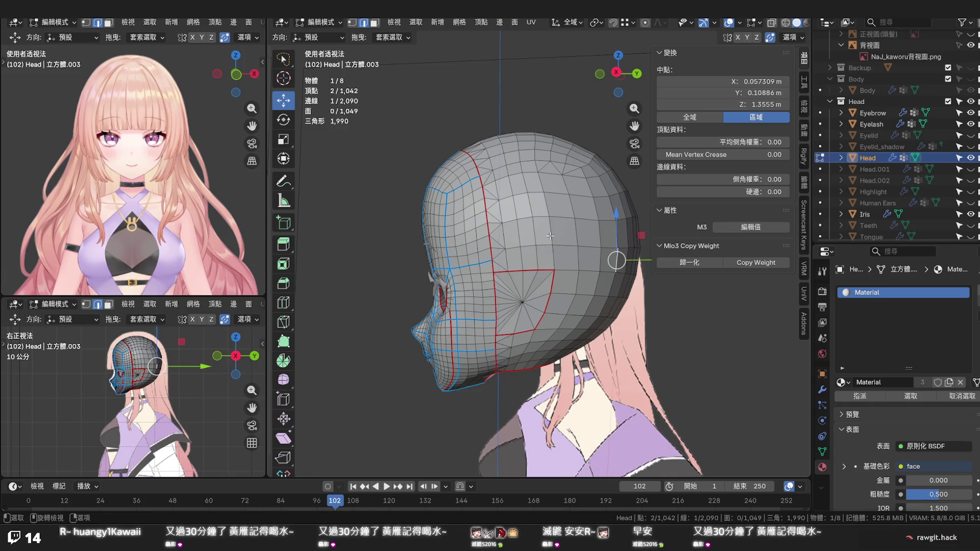
Even the spacing around the side pole with an edge slide above it and vertex slides beside it
{"action": "left_click", "coordinate": [550, 234]}
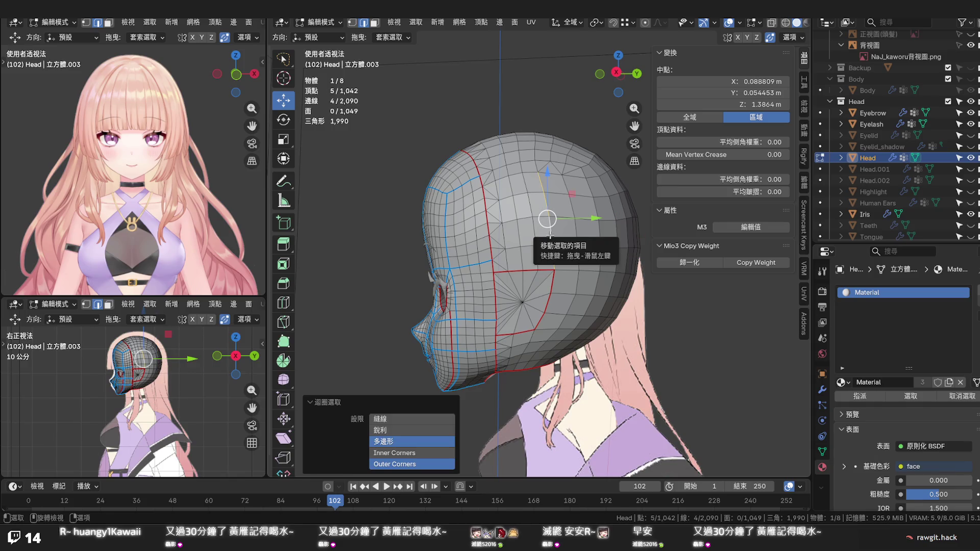
{"action": "key", "text": "g"}
{"action": "key", "text": "g"}
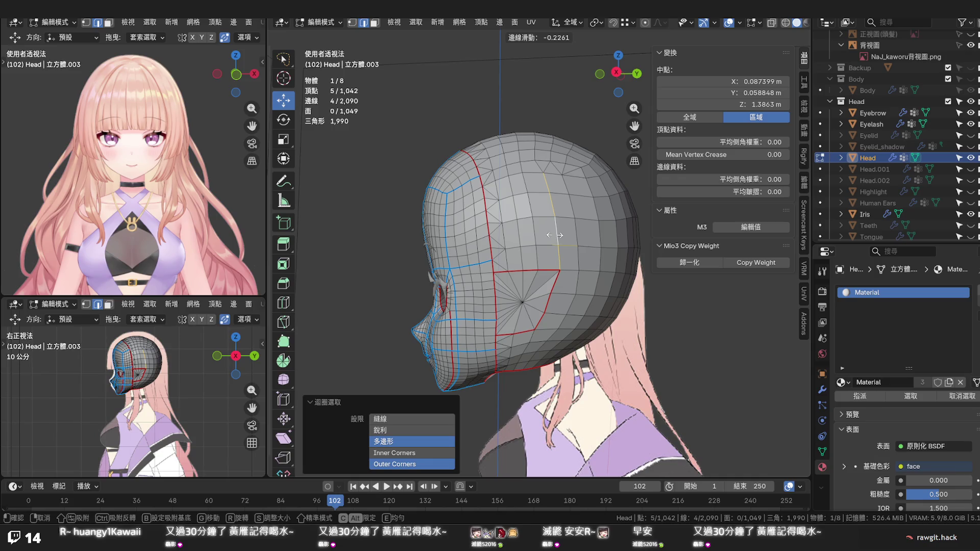
{"action": "left_click", "coordinate": [554, 236]}
{"action": "key", "text": "1"}
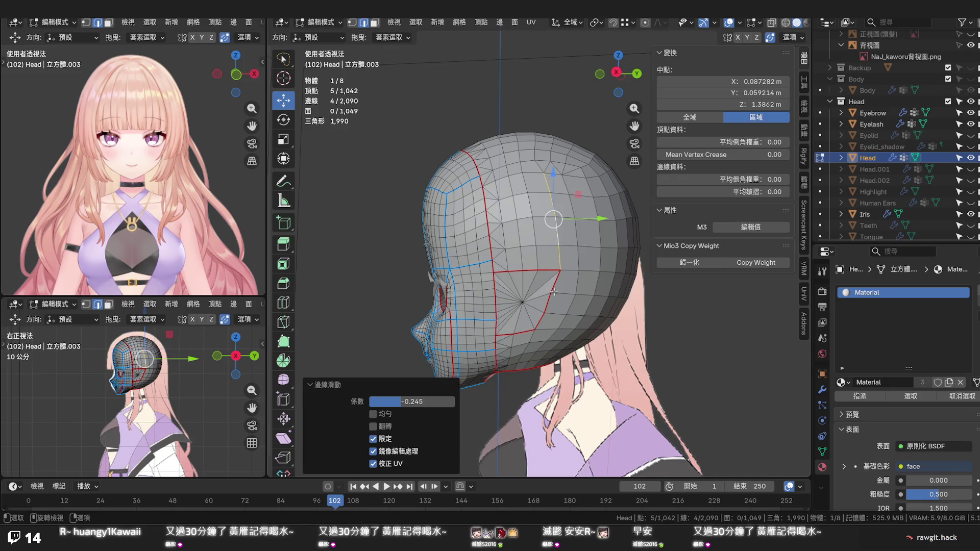
{"action": "left_click", "coordinate": [553, 293]}
{"action": "left_click", "coordinate": [552, 294]}
{"action": "key", "text": "g"}
{"action": "key", "text": "g"}
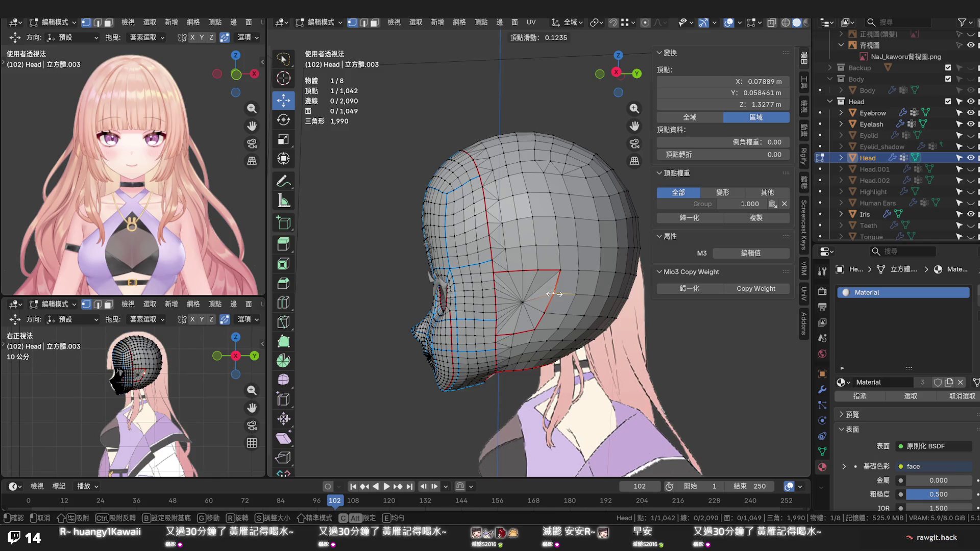
{"action": "left_click", "coordinate": [554, 292]}
{"action": "key", "text": "g"}
{"action": "key", "text": "g"}
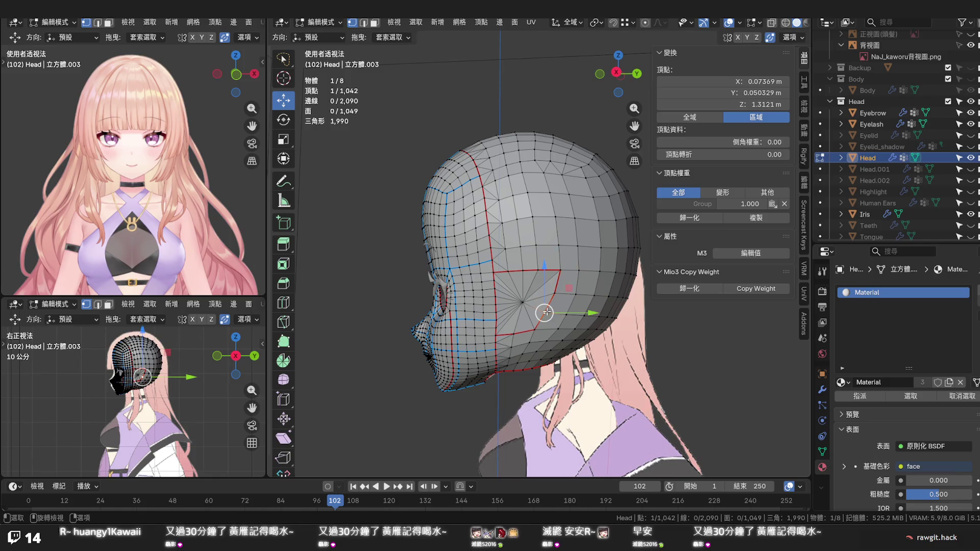
{"action": "left_click", "coordinate": [548, 312]}
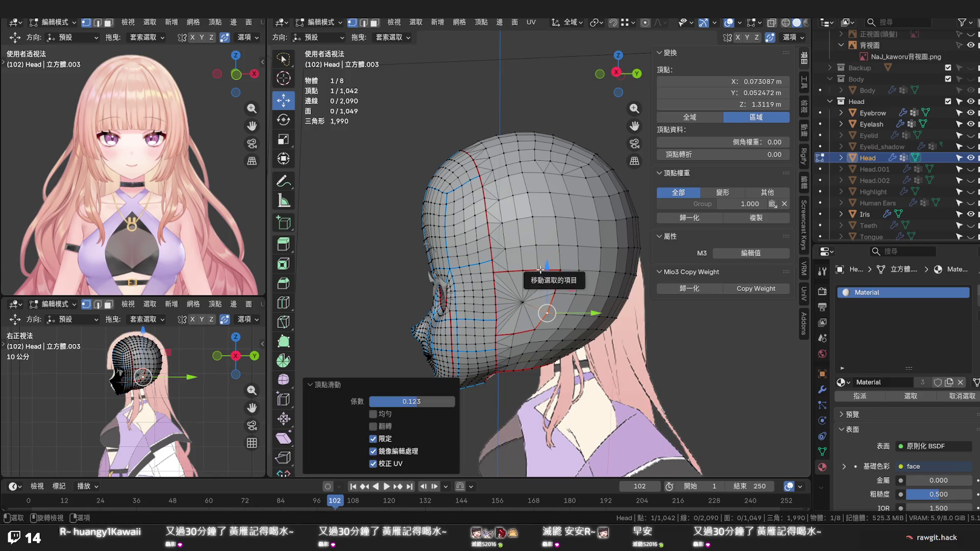
{"action": "left_click", "coordinate": [538, 269]}
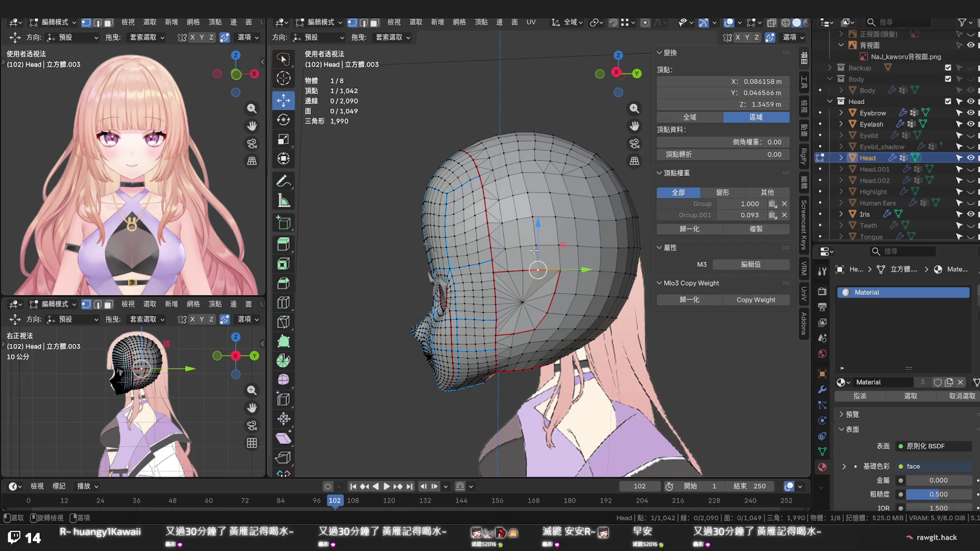
Check the head against the body from several angles and save the file
{"action": "left_click_drag", "start_coordinate": [540, 239], "coordinate": [536, 244]}
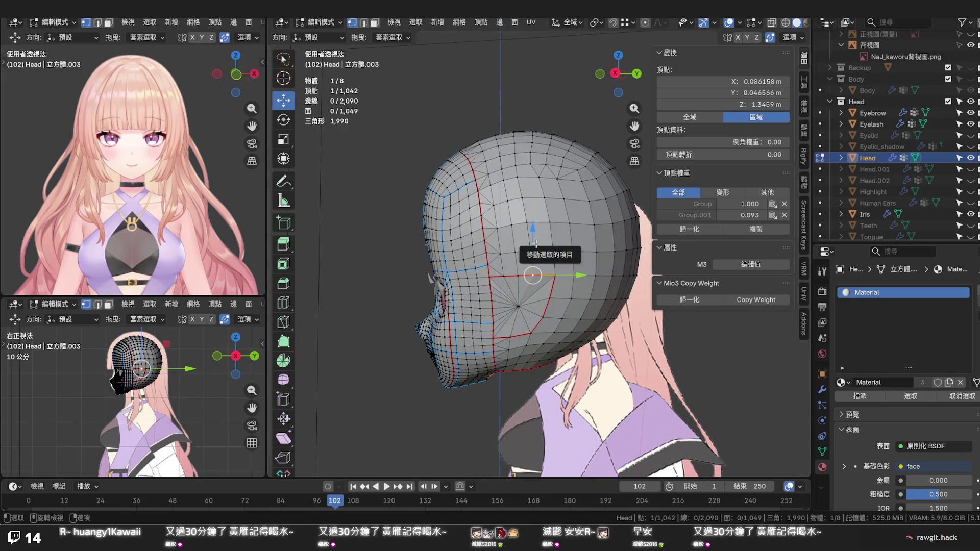
{"action": "left_click_drag", "start_coordinate": [536, 244], "coordinate": [534, 294]}
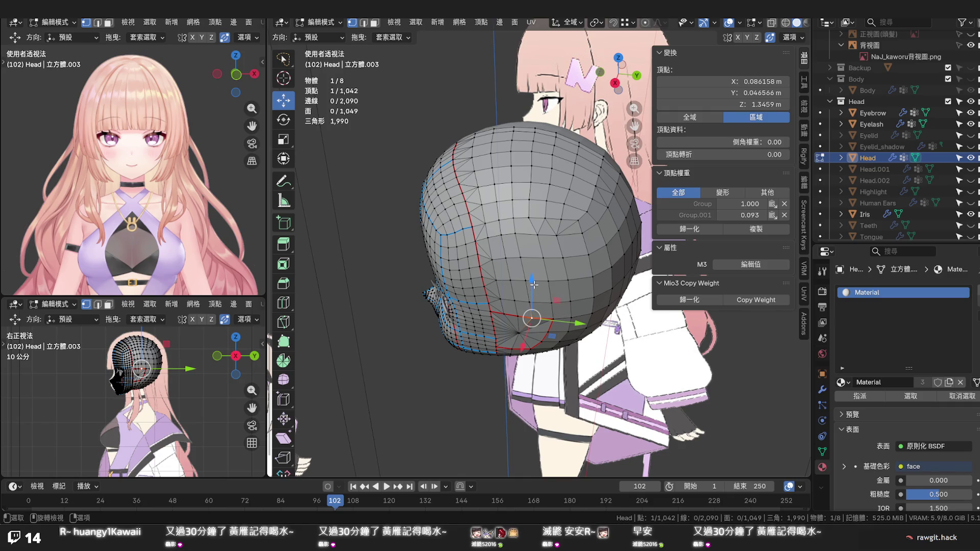
{"action": "left_click_drag", "start_coordinate": [532, 259], "coordinate": [538, 230]}
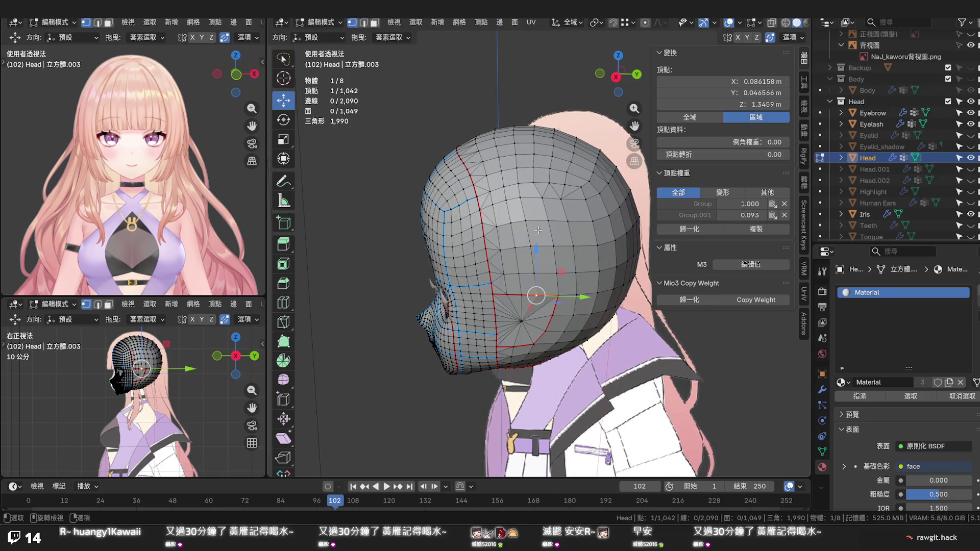
{"action": "key", "text": "ctrl+s"}
Deselect all, view from below and select the edge loop around the head's opening
{"action": "key", "text": "alt+a"}
{"action": "left_click_drag", "start_coordinate": [538, 230], "coordinate": [566, 245]}
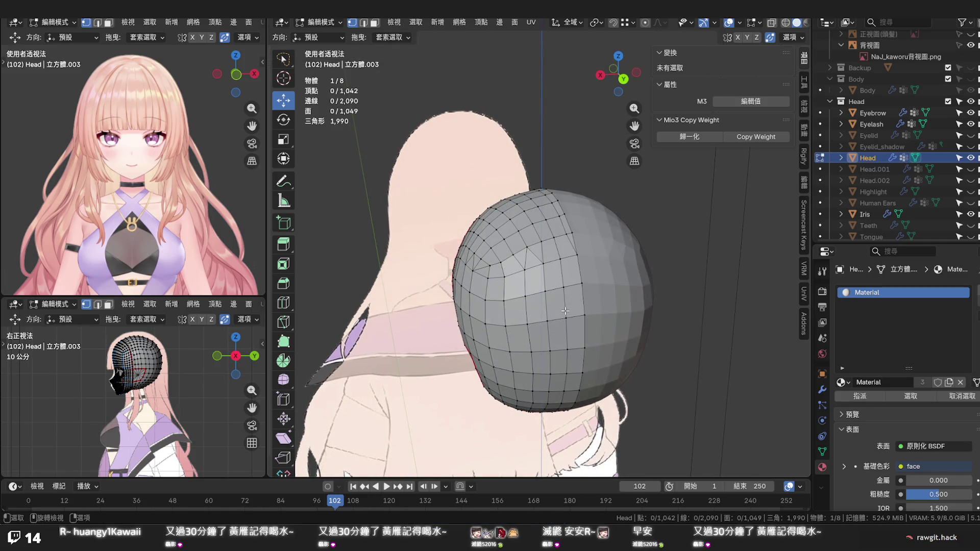
{"action": "scroll", "scroll_direction": "up", "scroll_amount": 3}
{"action": "scroll", "scroll_direction": "up", "scroll_amount": 3}
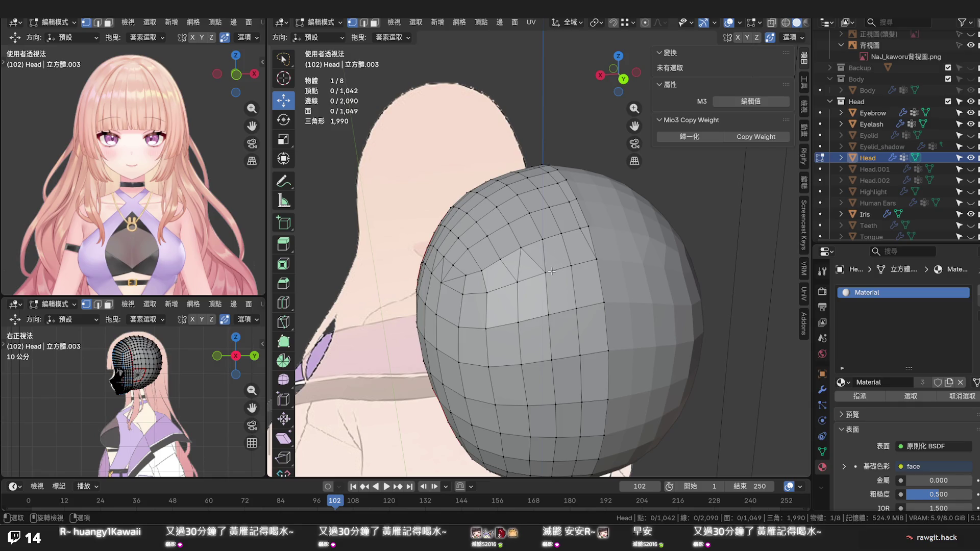
{"action": "left_click_drag", "start_coordinate": [551, 271], "coordinate": [585, 266]}
{"action": "left_click", "coordinate": [523, 362]}
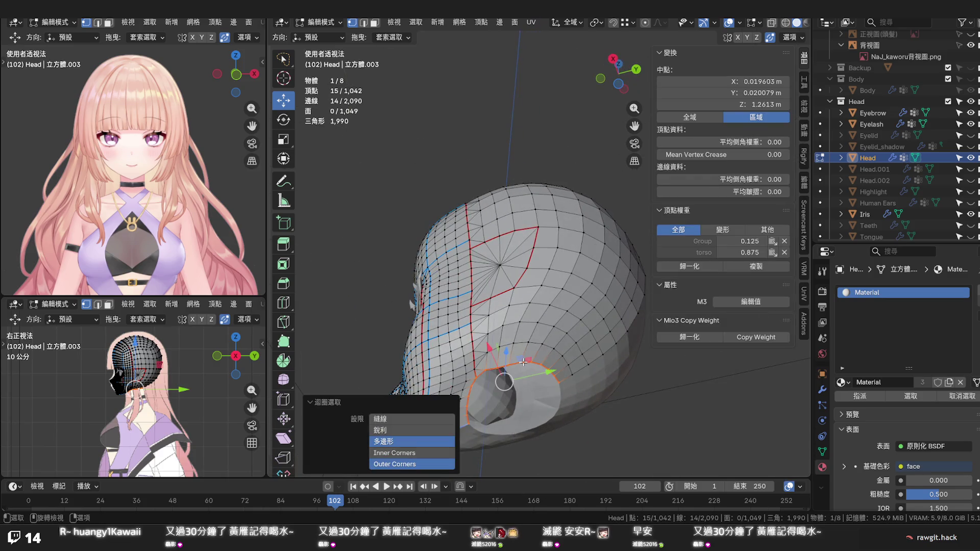
In Bottom view, shift a rim vertex of the opening slightly along X
{"action": "left_click_drag", "start_coordinate": [523, 362], "coordinate": [581, 310]}
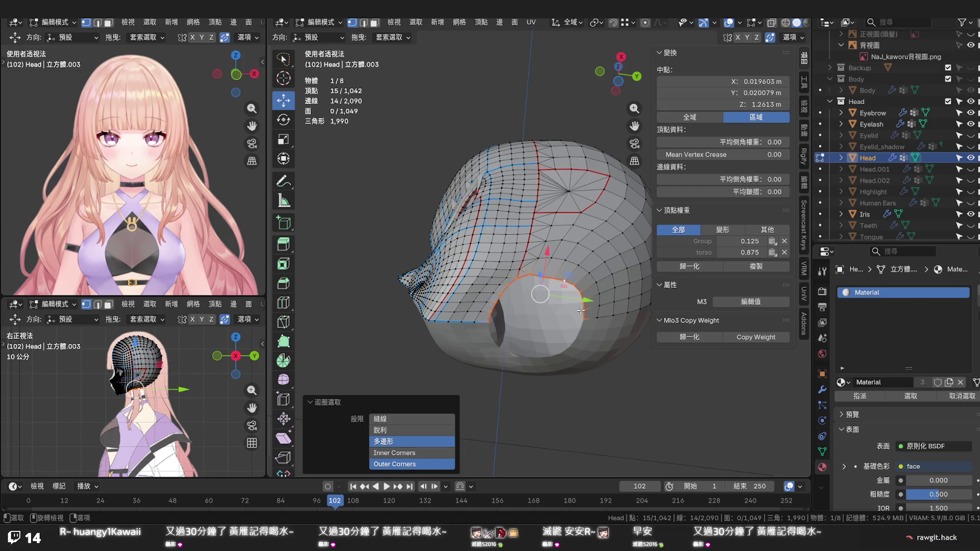
{"action": "key", "text": "KP_1"}
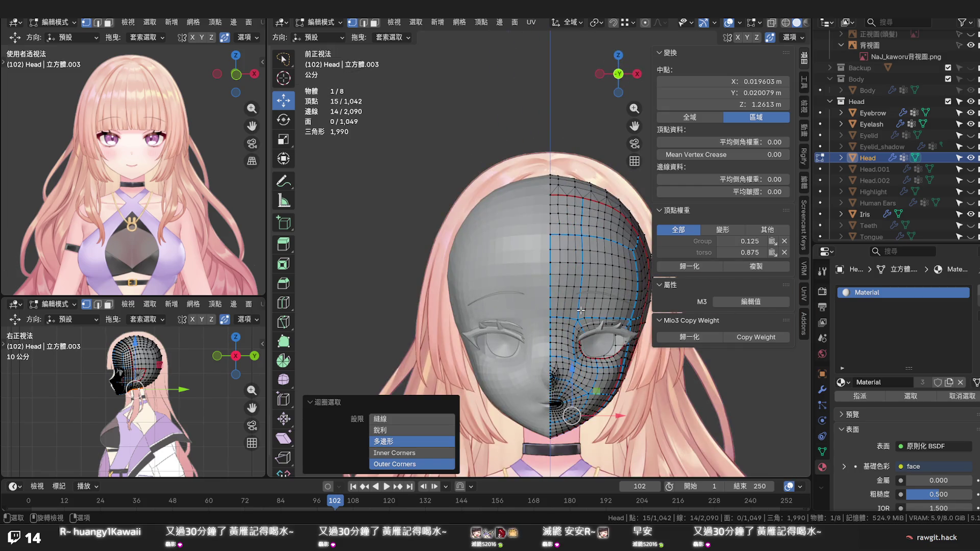
{"action": "key", "text": "ctrl+KP_1"}
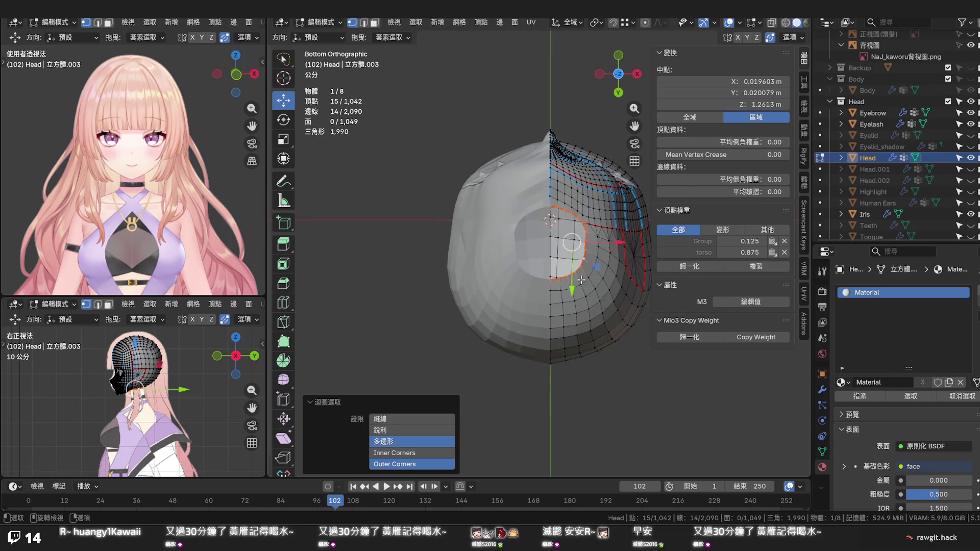
{"action": "scroll", "scroll_direction": "up", "scroll_amount": 3}
{"action": "scroll", "scroll_direction": "up", "scroll_amount": 3}
{"action": "left_click_drag", "start_coordinate": [607, 237], "coordinate": [397, 225]}
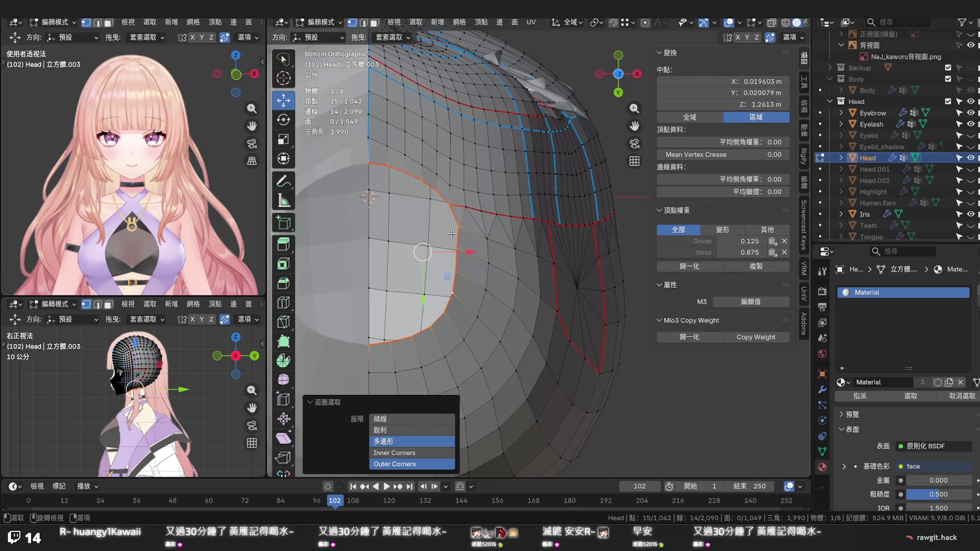
{"action": "left_click", "coordinate": [459, 227]}
{"action": "left_click_drag", "start_coordinate": [504, 227], "coordinate": [498, 227]}
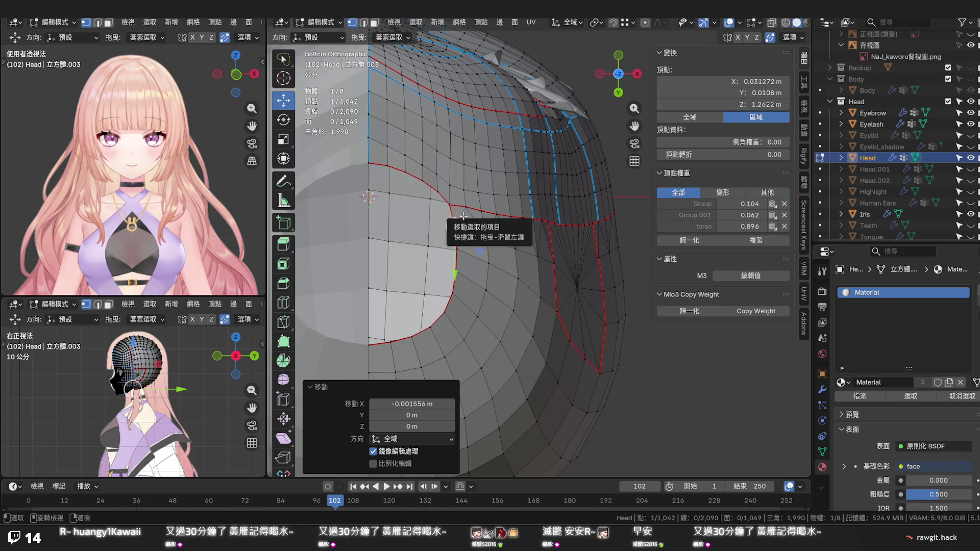
Select another rim vertex, save the file and return to a perspective view
{"action": "left_click", "coordinate": [487, 282]}
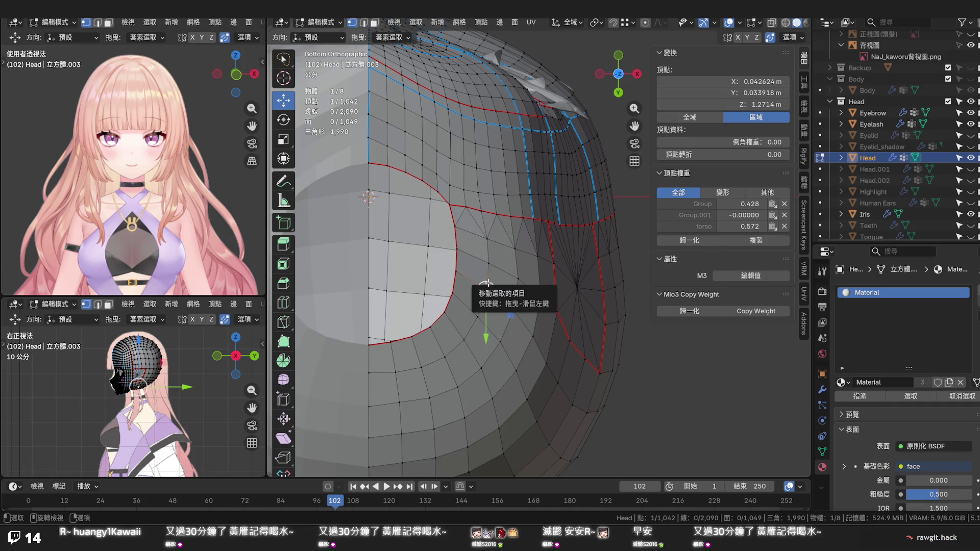
{"action": "key", "text": "ctrl+s"}
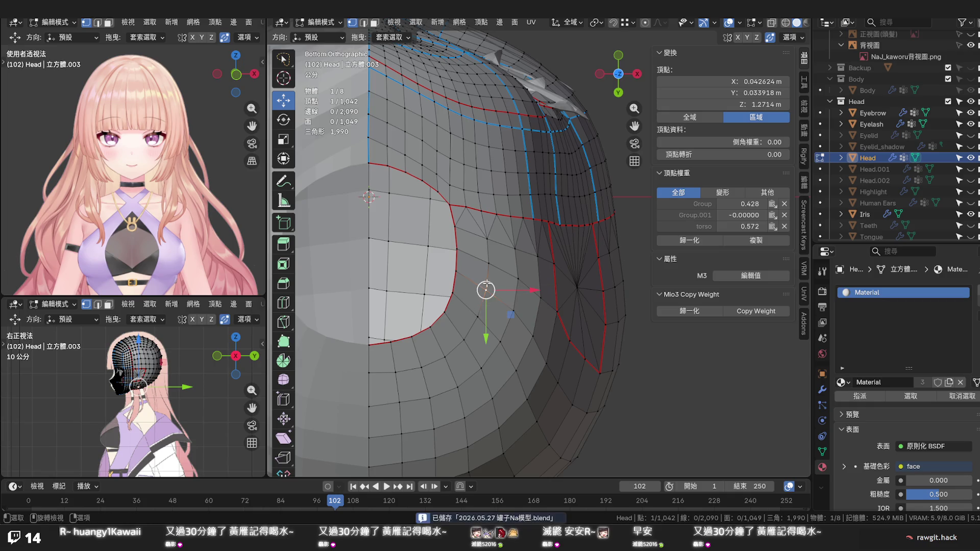
{"action": "scroll", "scroll_direction": "down", "scroll_amount": 3}
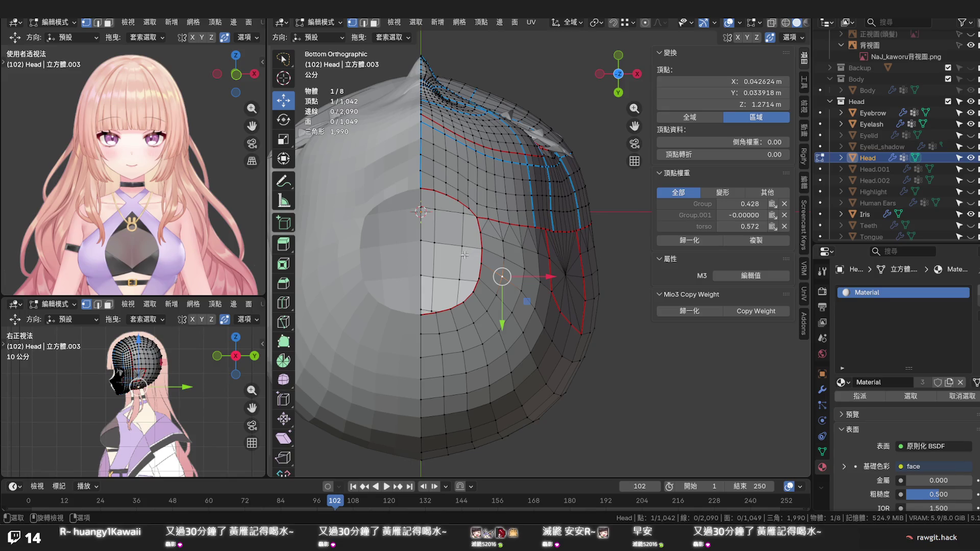
{"action": "left_click_drag", "start_coordinate": [452, 260], "coordinate": [509, 240]}
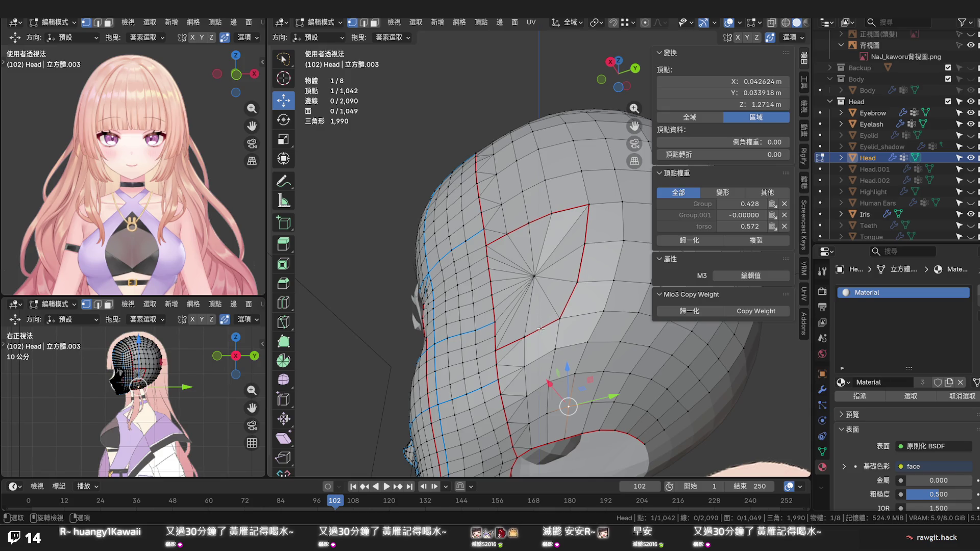
Grow the selection from the star pole's centre vertex and flatten the fan with LoopTools
{"action": "left_click", "coordinate": [541, 329]}
{"action": "left_click", "coordinate": [535, 275]}
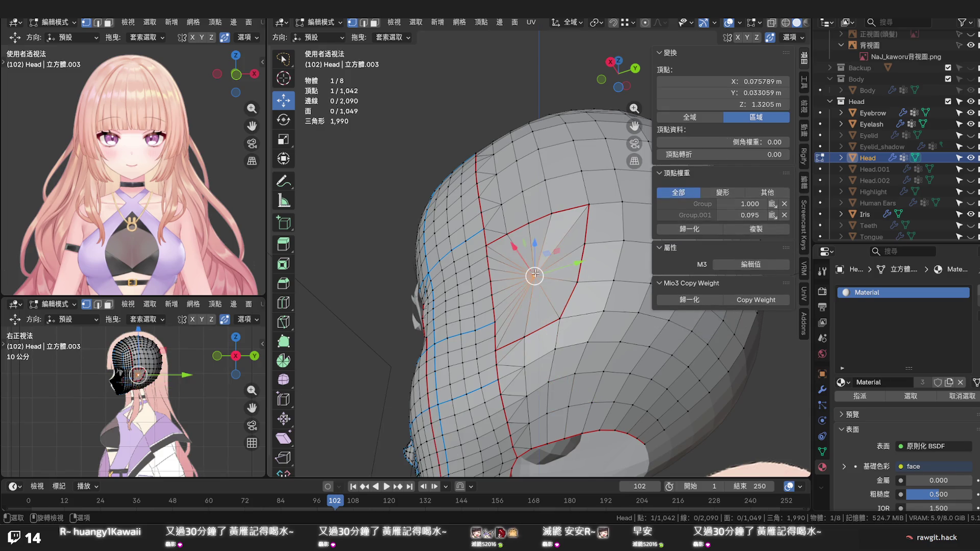
{"action": "key", "text": "3"}
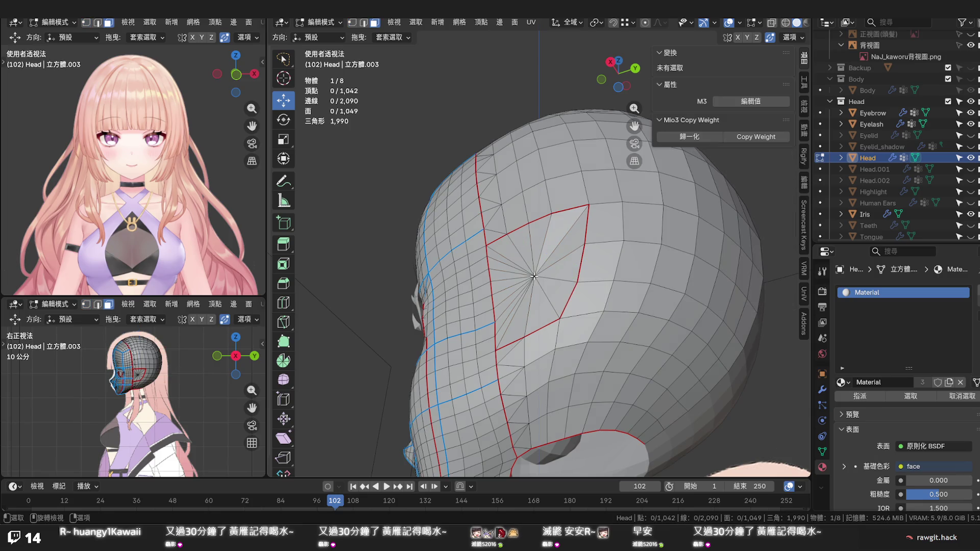
{"action": "key", "text": "1"}
{"action": "left_click", "coordinate": [534, 276]}
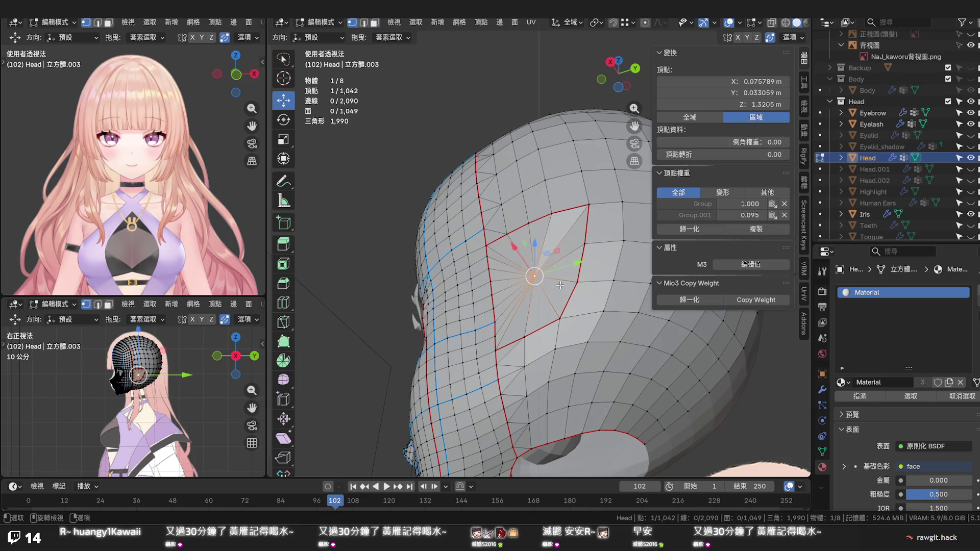
{"action": "key", "text": "ctrl+KP_Add"}
{"action": "key", "text": "3"}
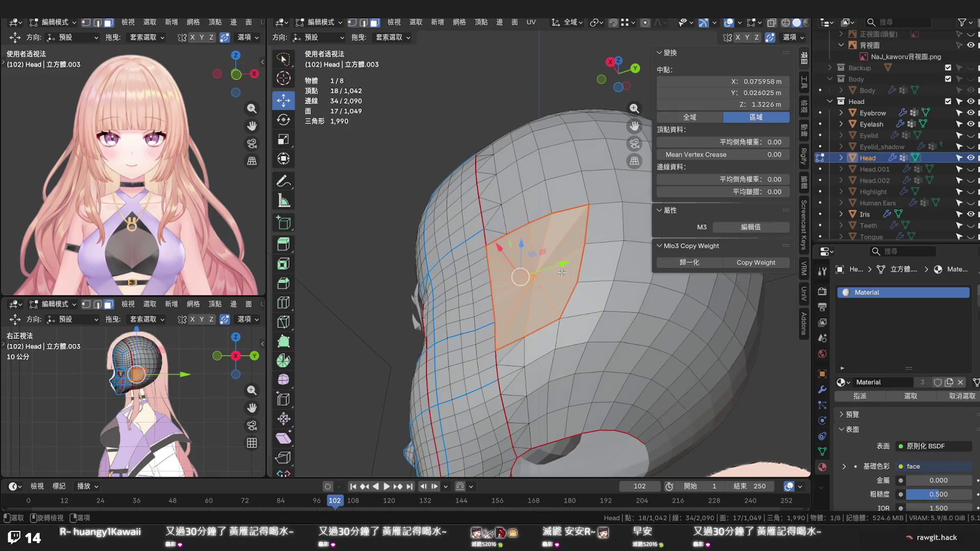
{"action": "right_click", "coordinate": [550, 276]}
{"action": "mouse_move", "coordinate": [538, 269]}
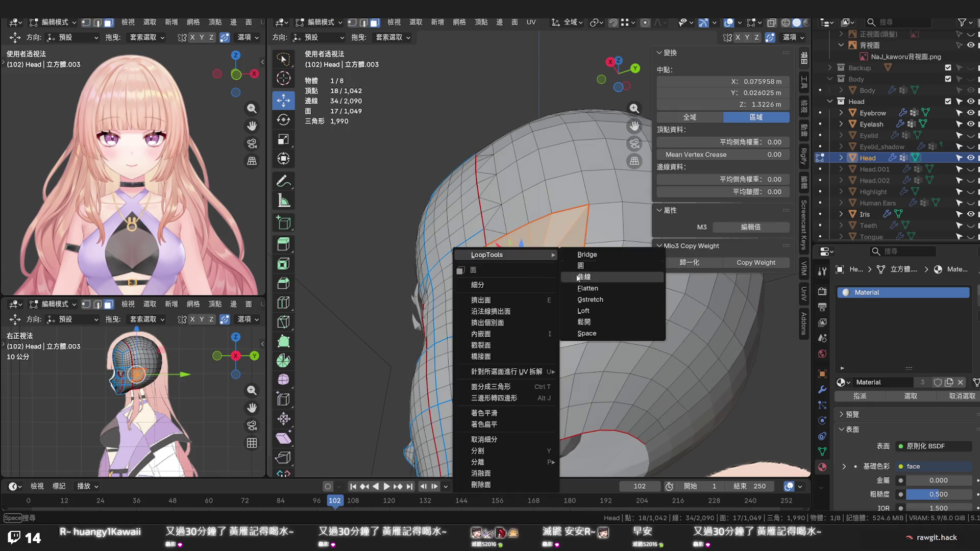
{"action": "left_click", "coordinate": [600, 288]}
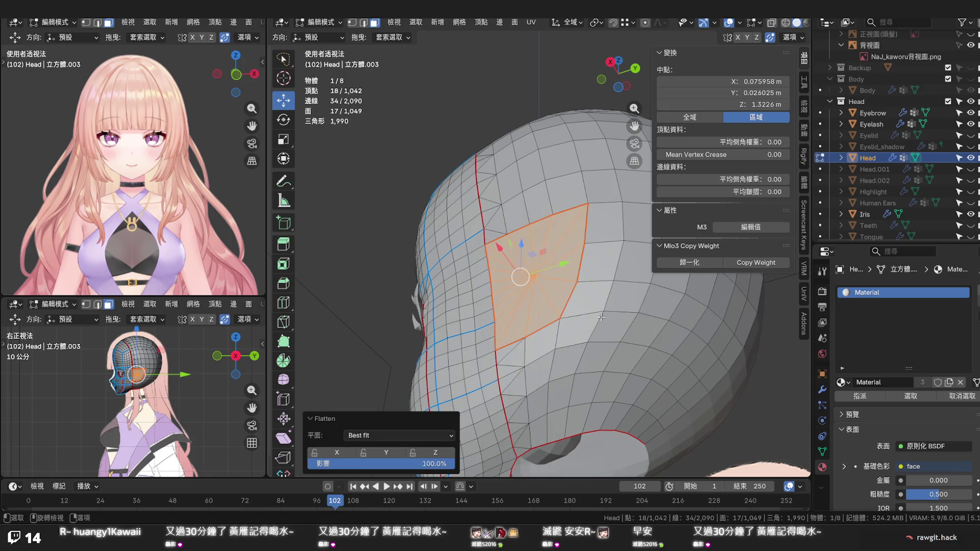
Select the seam-bounded fan and dissolve it into a single face
{"action": "left_click", "coordinate": [601, 317]}
{"action": "left_click_drag", "start_coordinate": [601, 317], "coordinate": [624, 408]}
{"action": "key", "text": "ctrl+l"}
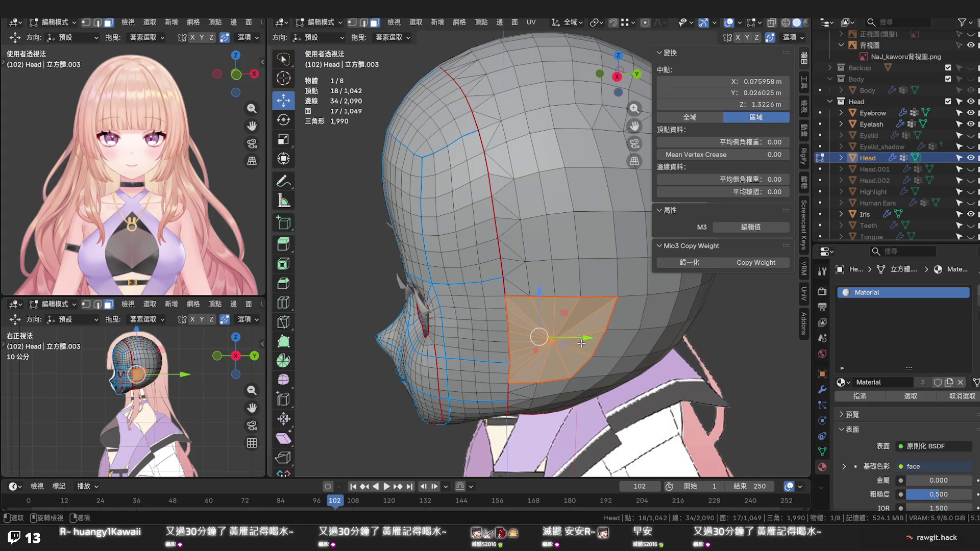
{"action": "key", "text": "x"}
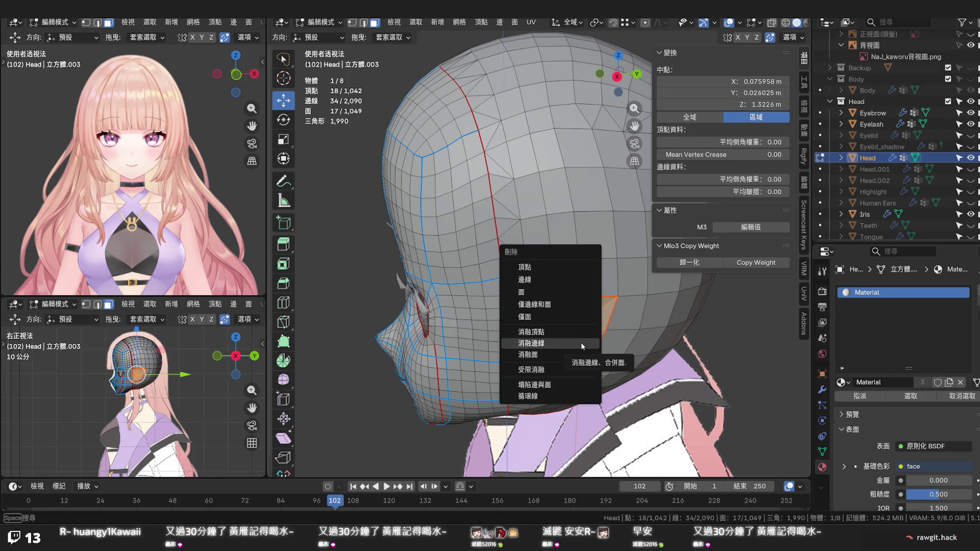
{"action": "left_click", "coordinate": [579, 350]}
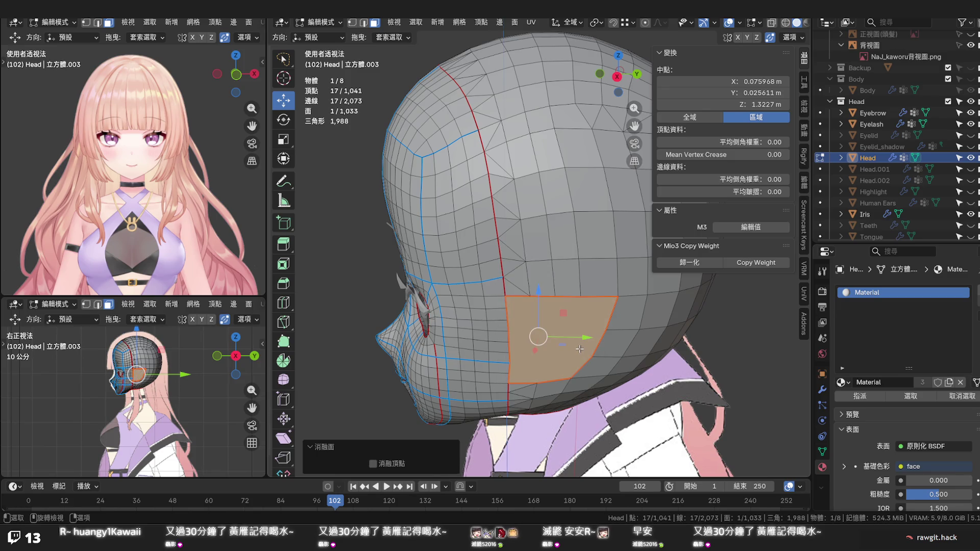
Inset the merged face and merge it at center into one pole vertex
{"action": "key", "text": "i"}
{"action": "left_click", "coordinate": [577, 345]}
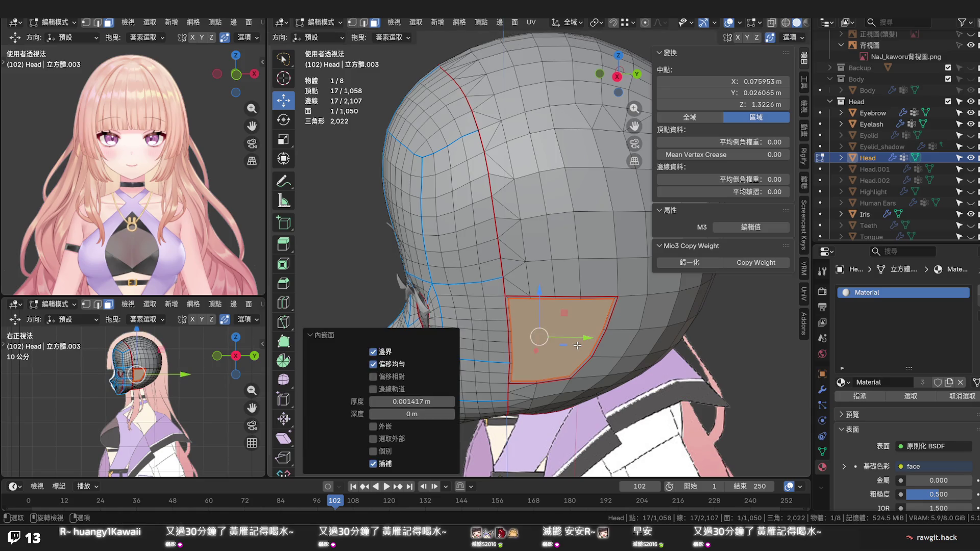
{"action": "key", "text": "m"}
{"action": "left_click", "coordinate": [576, 345]}
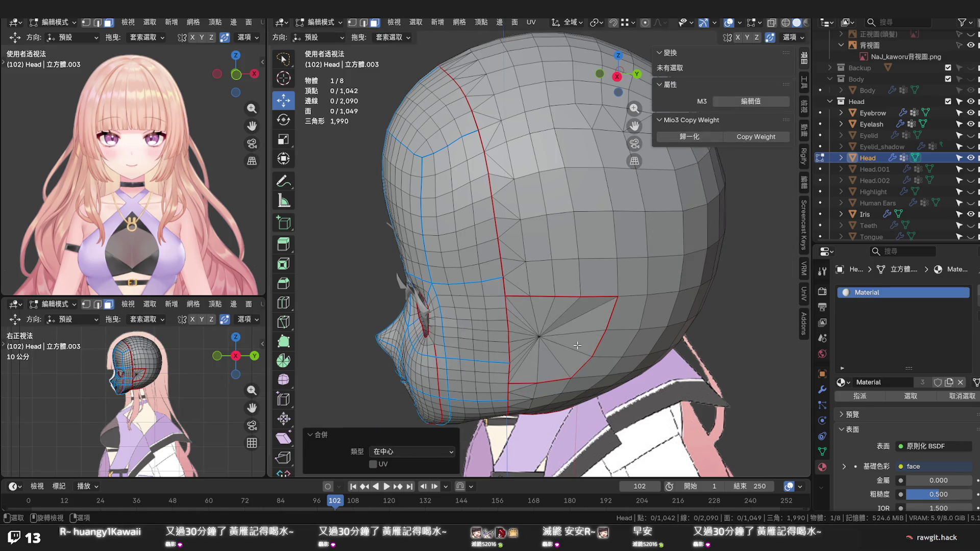
{"action": "left_click_drag", "start_coordinate": [576, 346], "coordinate": [561, 310]}
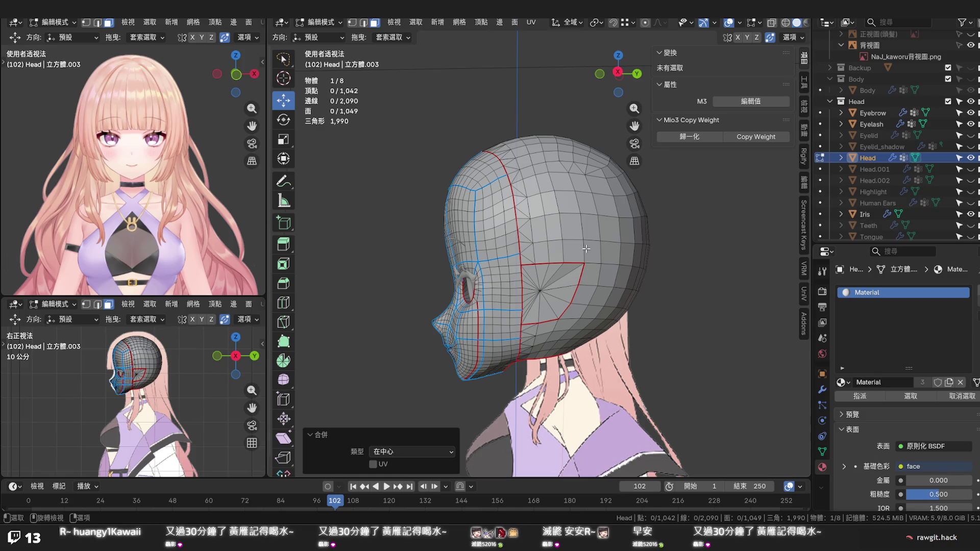
Edge-slide a short run of edges on the crown from the left profile
{"action": "left_click_drag", "start_coordinate": [578, 259], "coordinate": [539, 163]}
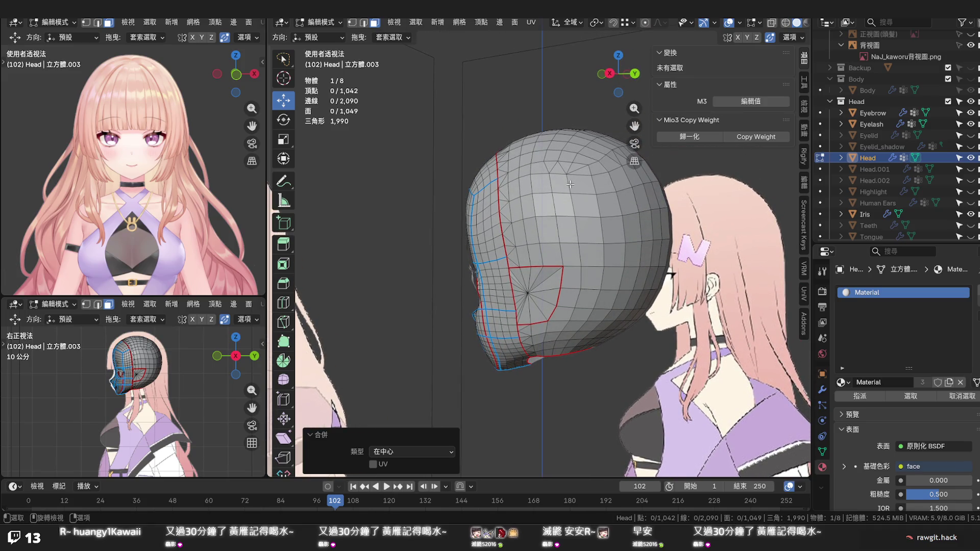
{"action": "key", "text": "2"}
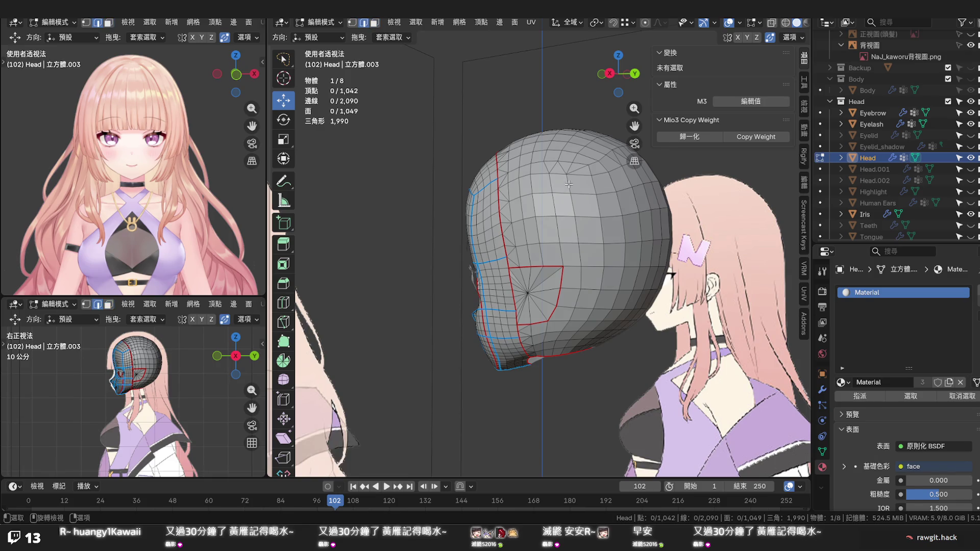
{"action": "left_click", "coordinate": [570, 185]}
{"action": "left_click", "coordinate": [581, 252]}
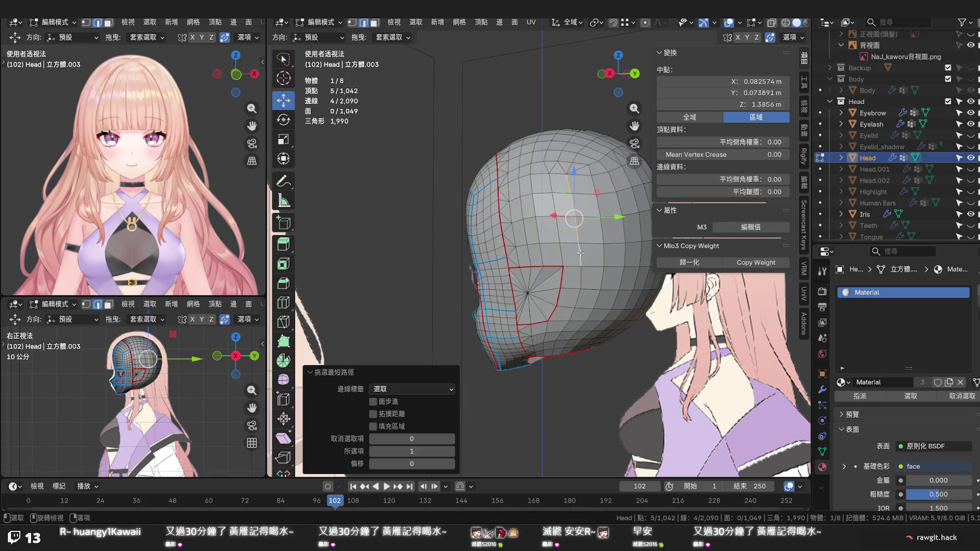
{"action": "key", "text": "g"}
{"action": "key", "text": "g"}
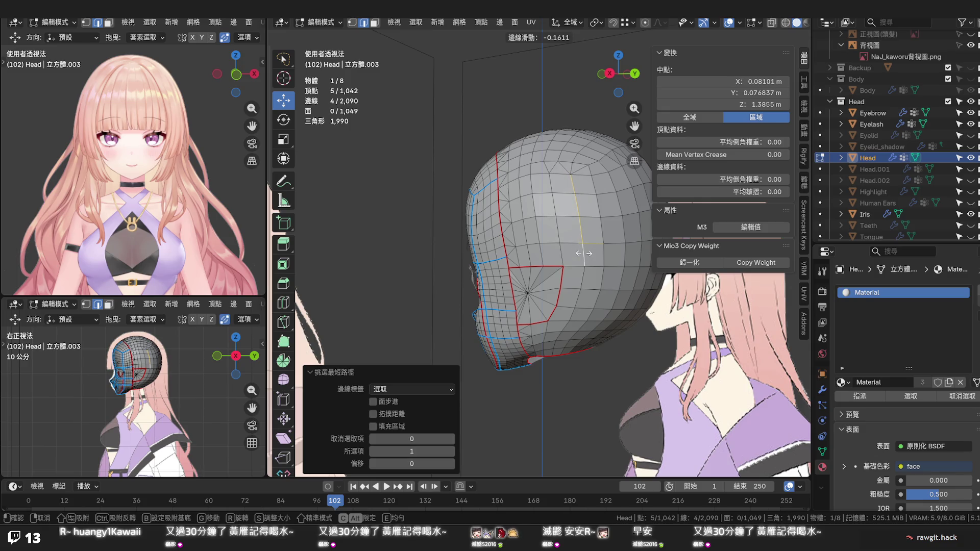
{"action": "left_click", "coordinate": [583, 253]}
Select a vertical edge loop over the head and reposition its vertices
{"action": "left_click_drag", "start_coordinate": [592, 248], "coordinate": [601, 253]}
{"action": "key", "text": "alt"}
{"action": "left_click", "coordinate": [559, 253]}
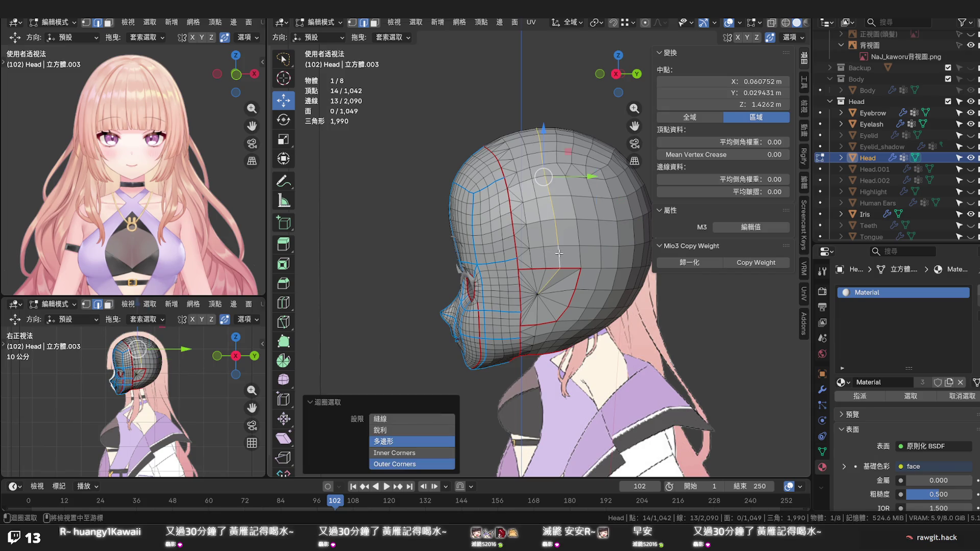
{"action": "key", "text": "g"}
{"action": "key", "text": "g"}
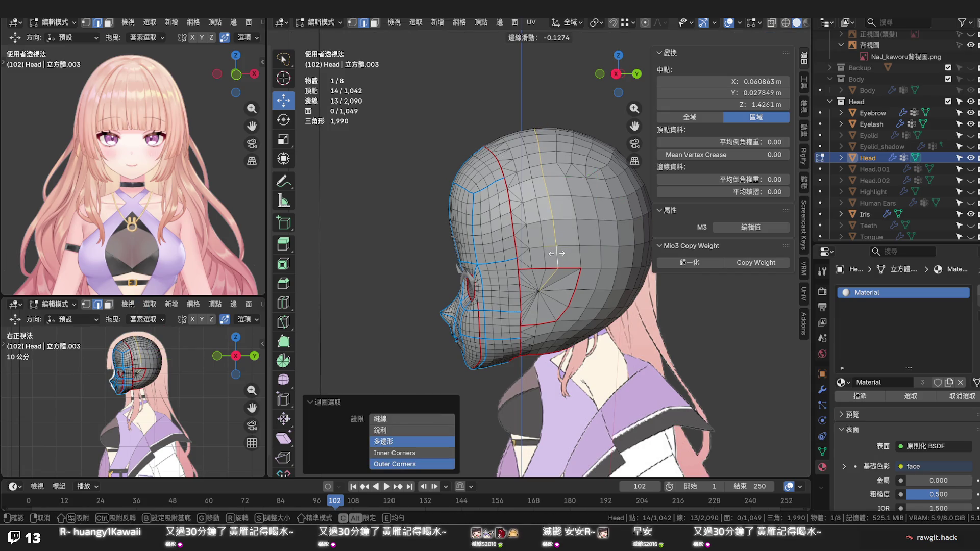
{"action": "right_click", "coordinate": [556, 253]}
{"action": "left_click", "coordinate": [559, 257]}
{"action": "key", "text": "g"}
{"action": "key", "text": "g"}
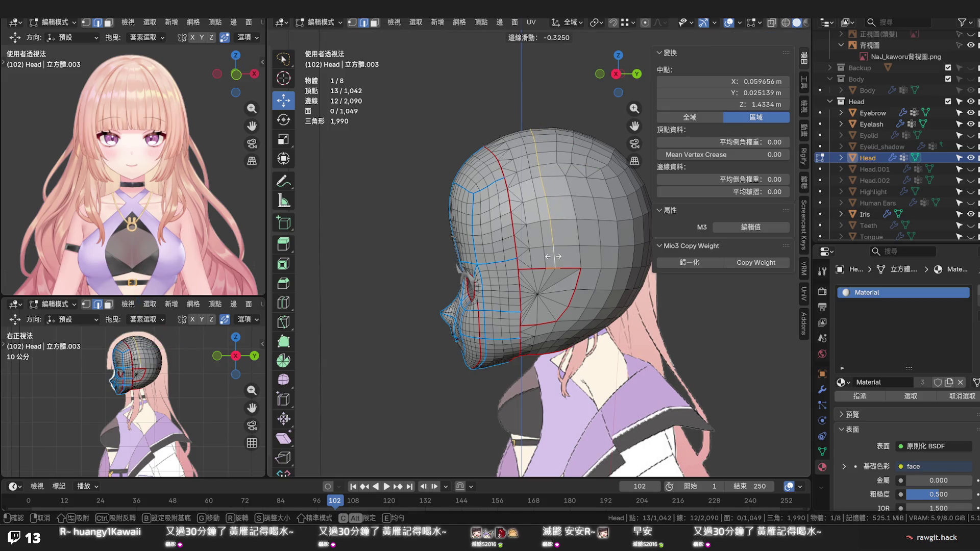
Slide a partial crown loop, then dissolve the loop running over the top of the head
{"action": "left_click", "coordinate": [550, 256]}
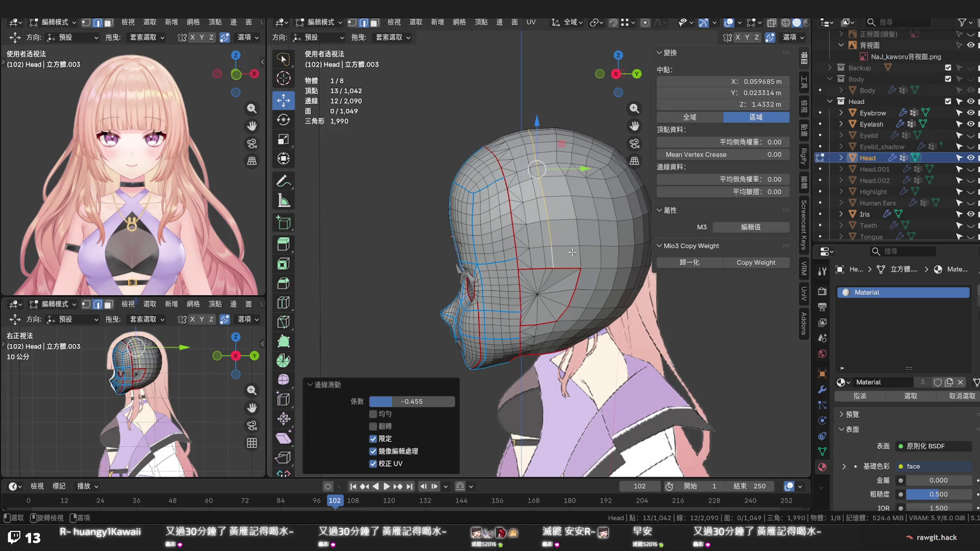
{"action": "key", "text": "g"}
{"action": "key", "text": "g"}
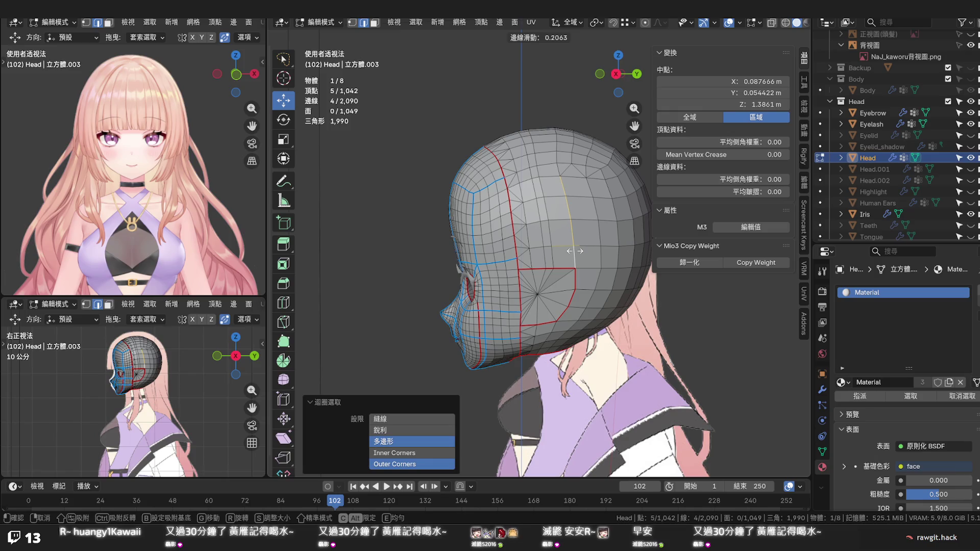
{"action": "right_click", "coordinate": [574, 251]}
{"action": "left_click", "coordinate": [545, 257]}
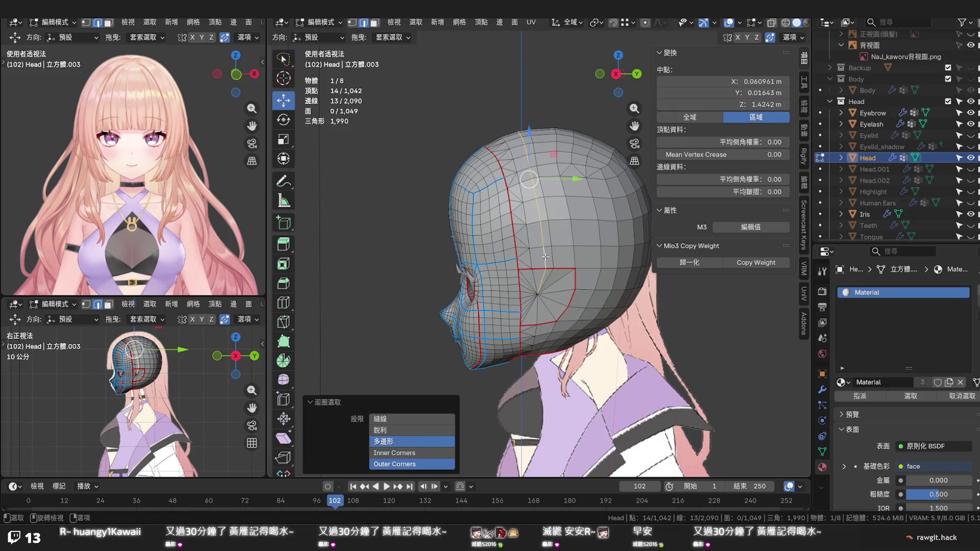
{"action": "key", "text": "x"}
{"action": "left_click", "coordinate": [545, 256]}
Orbit to a rear three-quarter view of the head and save the file
{"action": "left_click_drag", "start_coordinate": [570, 238], "coordinate": [566, 175]}
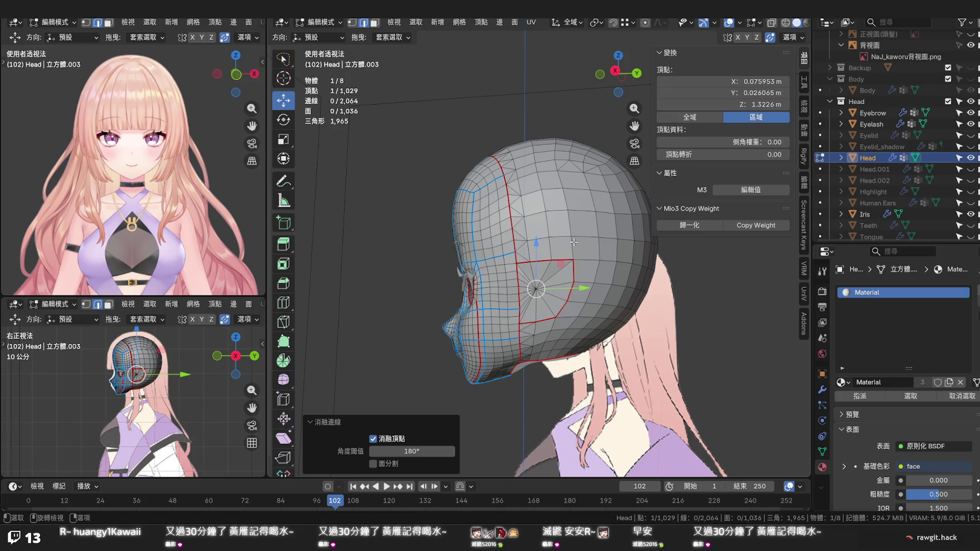
{"action": "left_click_drag", "start_coordinate": [572, 241], "coordinate": [558, 337]}
{"action": "key", "text": "ctrl+s"}
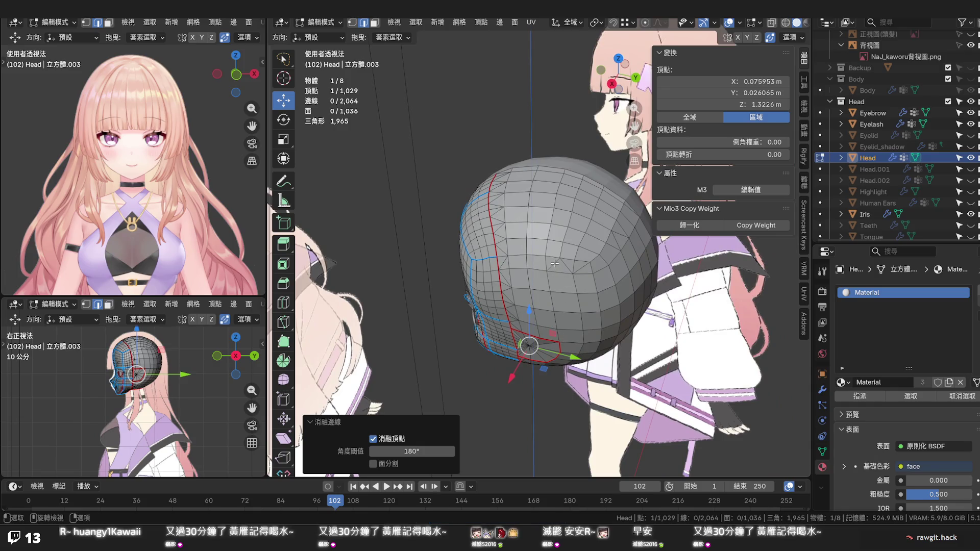
Dissolve an edge loop at the back of the head and apply Set Flow to the path
{"action": "left_click", "coordinate": [555, 263]}
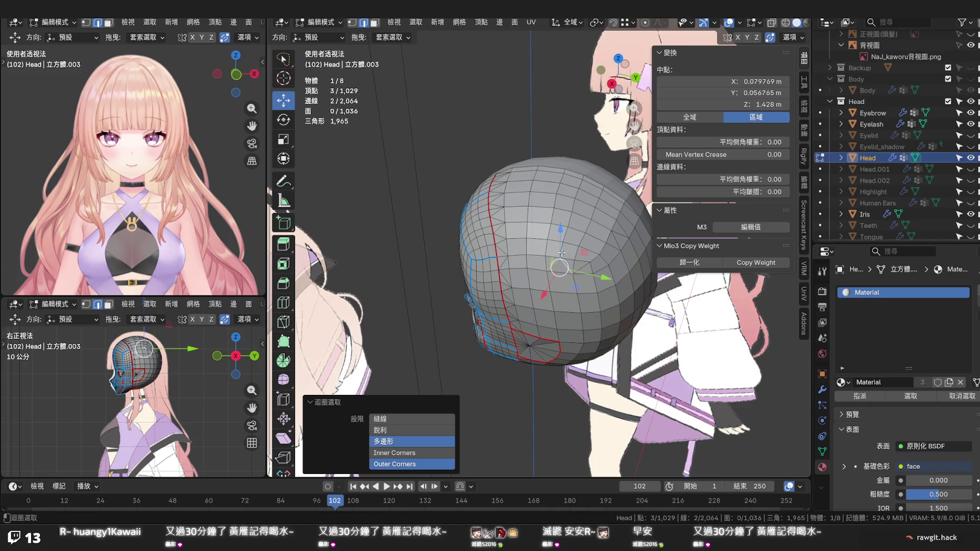
{"action": "key", "text": "x"}
{"action": "left_click", "coordinate": [561, 253]}
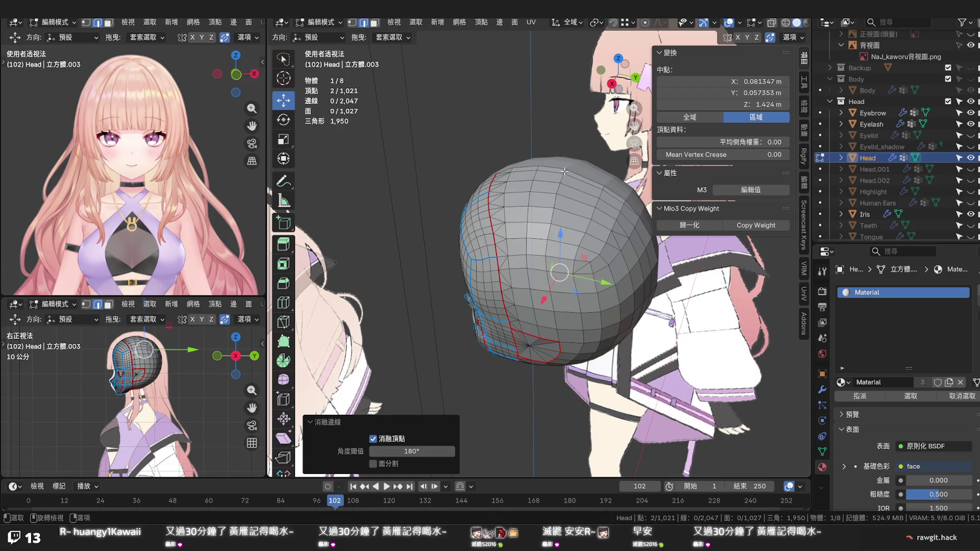
{"action": "left_click", "coordinate": [564, 172]}
{"action": "key", "text": "q"}
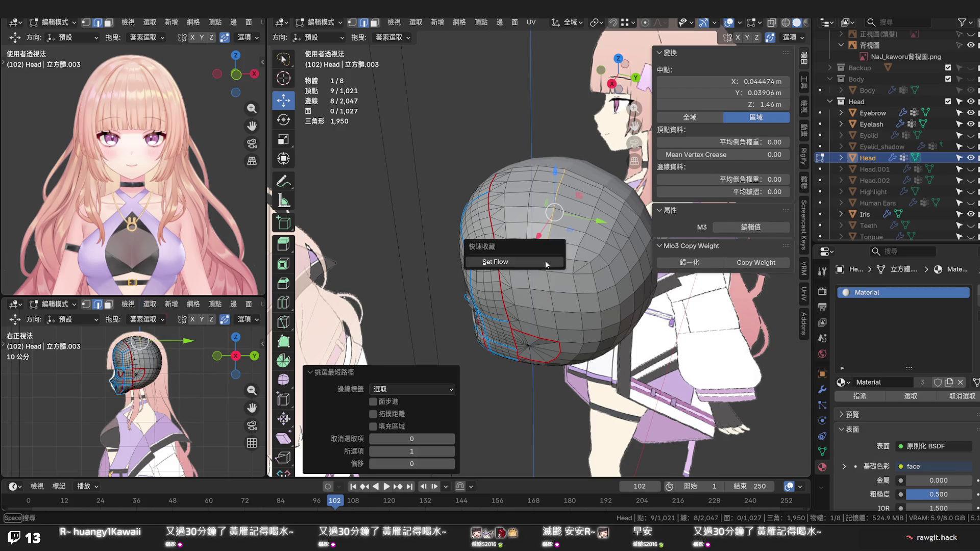
{"action": "left_click", "coordinate": [547, 264]}
Dissolve one more stray edge, bringing the mesh to 1,021 vertices, and clear the selection
{"action": "left_click", "coordinate": [641, 301]}
{"action": "left_click_drag", "start_coordinate": [640, 301], "coordinate": [566, 287]}
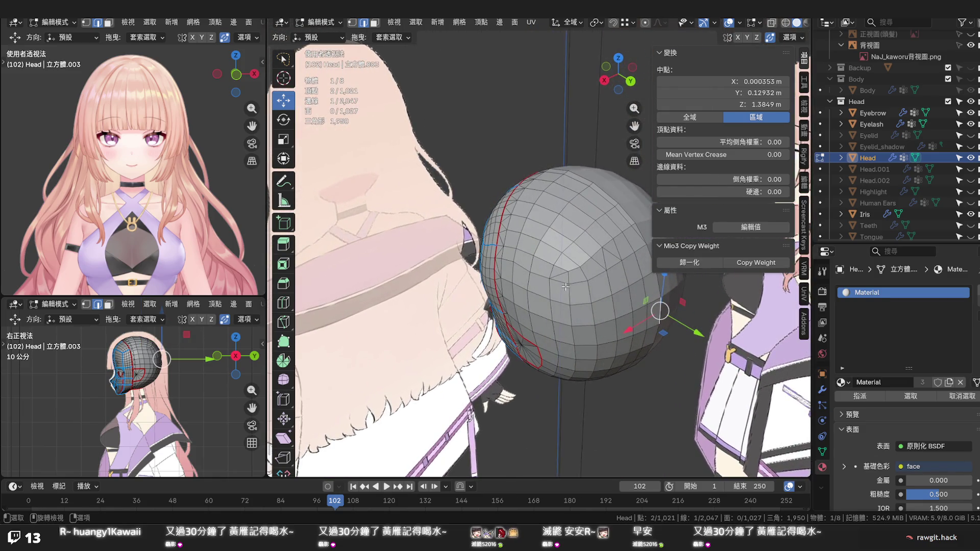
{"action": "left_click", "coordinate": [558, 276]}
{"action": "key", "text": "x"}
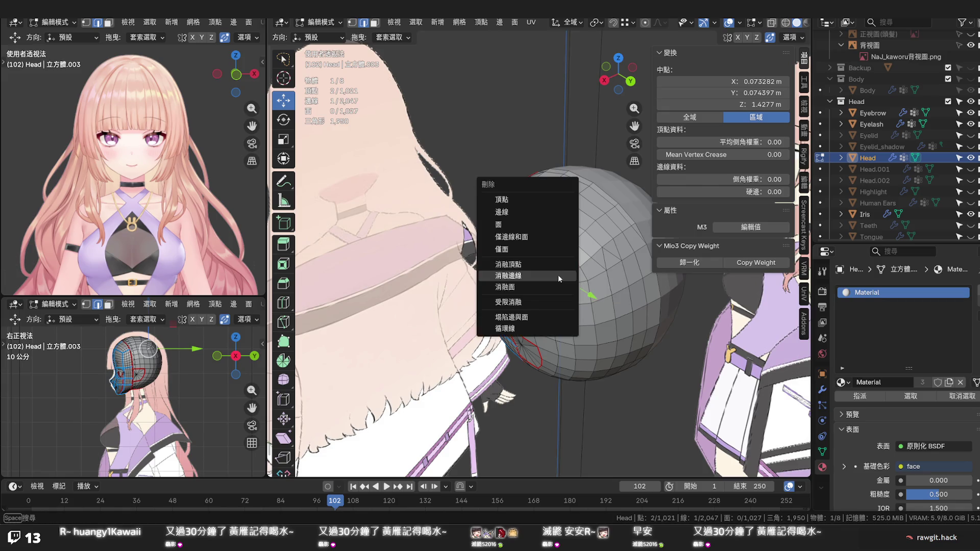
{"action": "left_click", "coordinate": [558, 276]}
{"action": "left_click", "coordinate": [696, 353]}
{"action": "left_click_drag", "start_coordinate": [675, 343], "coordinate": [753, 363]}
Save the file and orbit to a rear three-quarter view of the head and back
{"action": "left_click_drag", "start_coordinate": [527, 233], "coordinate": [598, 276]}
{"action": "key", "text": "ctrl+s"}
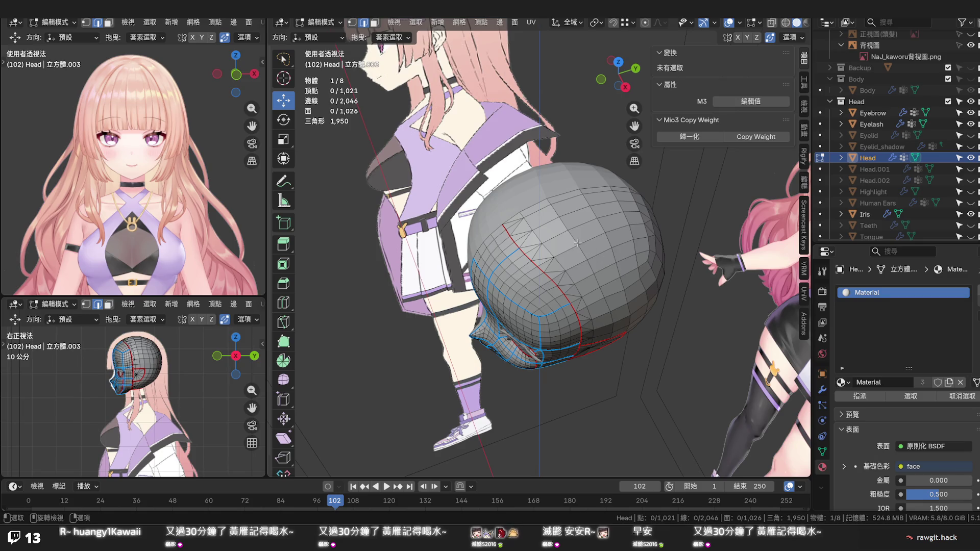
{"action": "left_click_drag", "start_coordinate": [599, 253], "coordinate": [534, 187]}
{"action": "left_click_drag", "start_coordinate": [614, 279], "coordinate": [634, 290]}
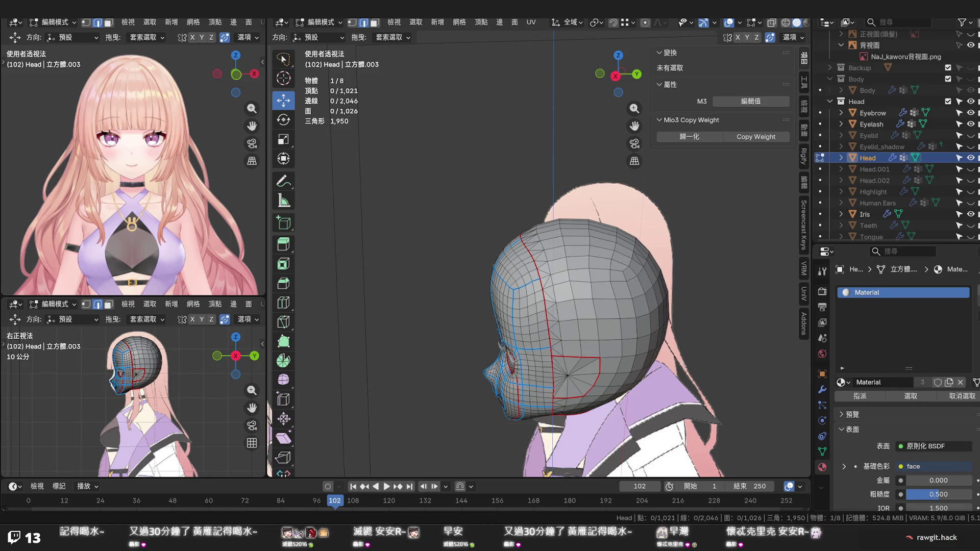
Inspect the crown, back and side of the head, saving the .blend file twice
{"action": "left_click_drag", "start_coordinate": [591, 342], "coordinate": [588, 366]}
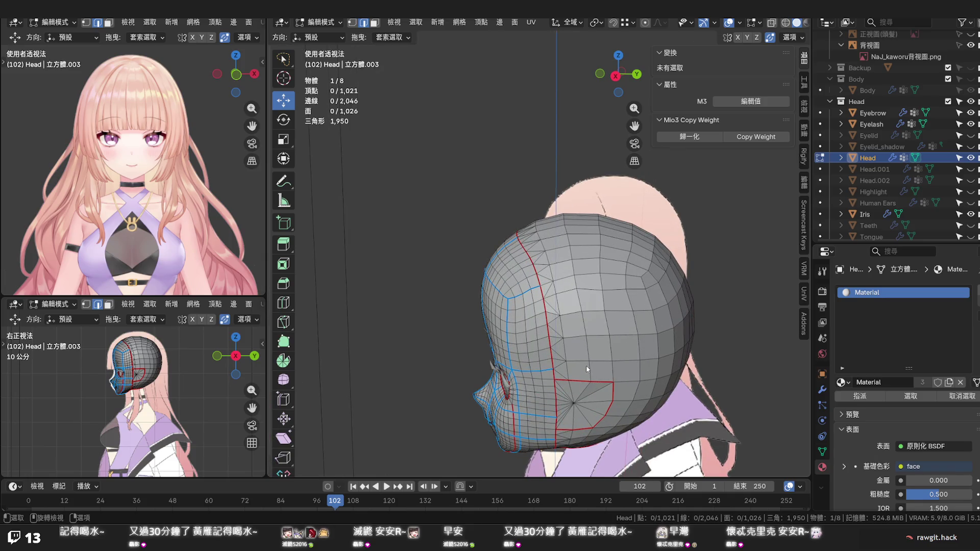
{"action": "left_click_drag", "start_coordinate": [587, 363], "coordinate": [615, 293]}
{"action": "key", "text": "ctrl+s"}
{"action": "scroll", "scroll_direction": "up", "scroll_amount": 3}
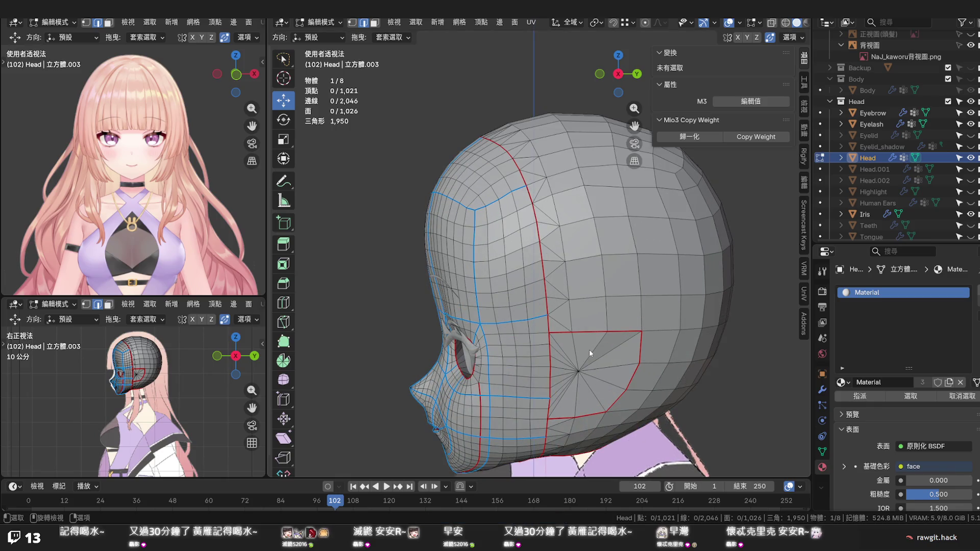
{"action": "left_click_drag", "start_coordinate": [586, 358], "coordinate": [531, 301]}
{"action": "key", "text": "ctrl+s"}
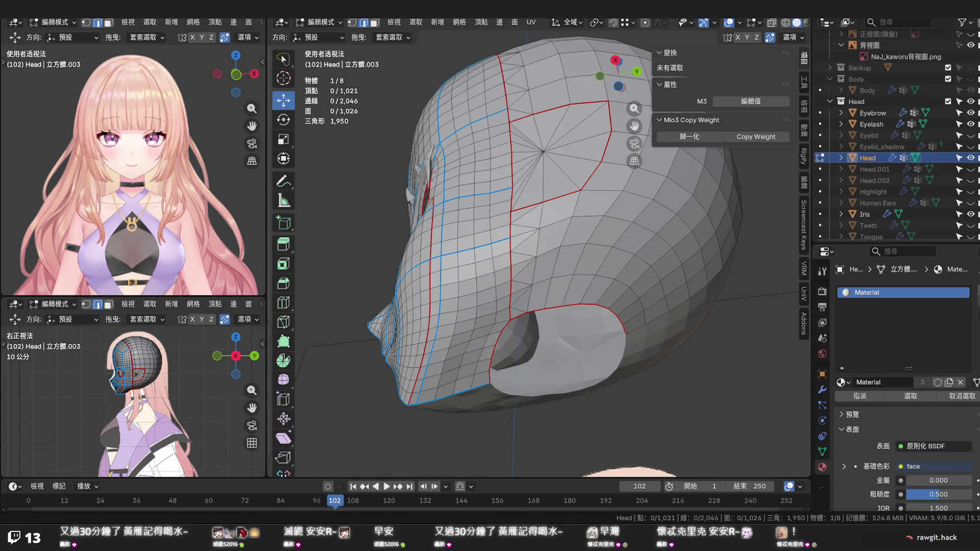
{"action": "left_click_drag", "start_coordinate": [571, 306], "coordinate": [562, 276]}
Edge-slide a loop near the temple star pole into a more even position
{"action": "left_click", "coordinate": [541, 252]}
{"action": "key", "text": "g"}
{"action": "key", "text": "g"}
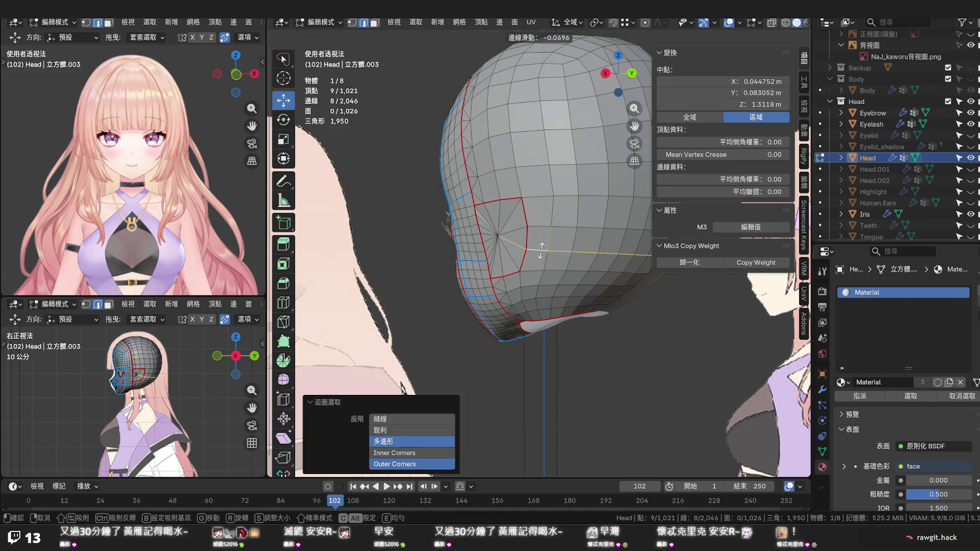
{"action": "right_click", "coordinate": [541, 250]}
{"action": "left_click", "coordinate": [532, 250]}
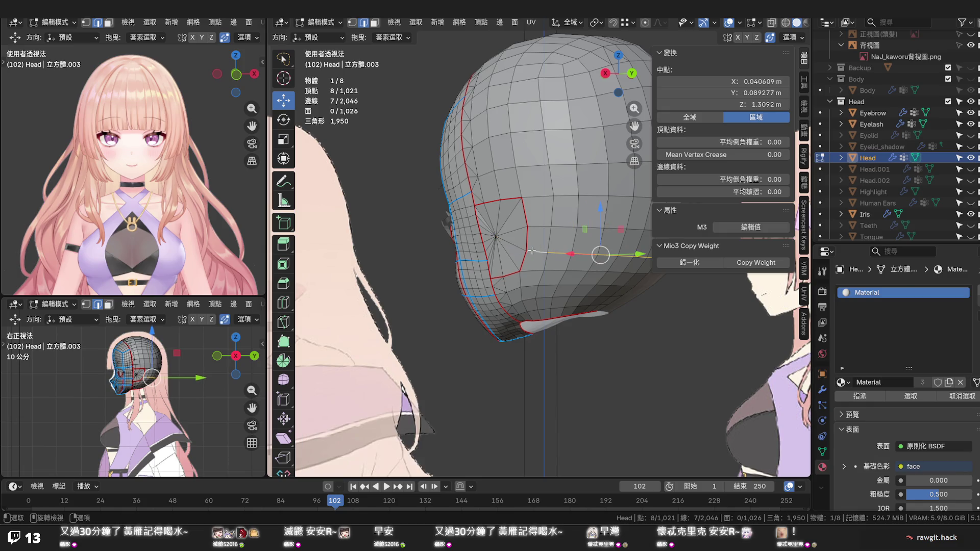
{"action": "key", "text": "g"}
{"action": "key", "text": "g"}
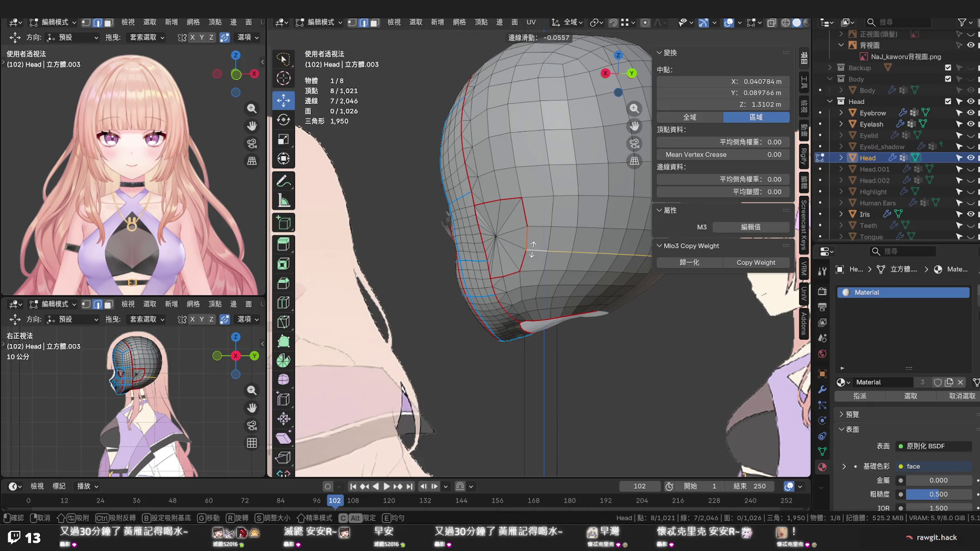
{"action": "right_click", "coordinate": [532, 250]}
{"action": "left_click", "coordinate": [539, 229]}
{"action": "key", "text": "g"}
{"action": "key", "text": "g"}
{"action": "left_click", "coordinate": [539, 228]}
In vertex mode, slide the vertices beside the temple pole along their edges to even the spacing
{"action": "left_click_drag", "start_coordinate": [546, 238], "coordinate": [590, 234]}
{"action": "left_click", "coordinate": [591, 235]}
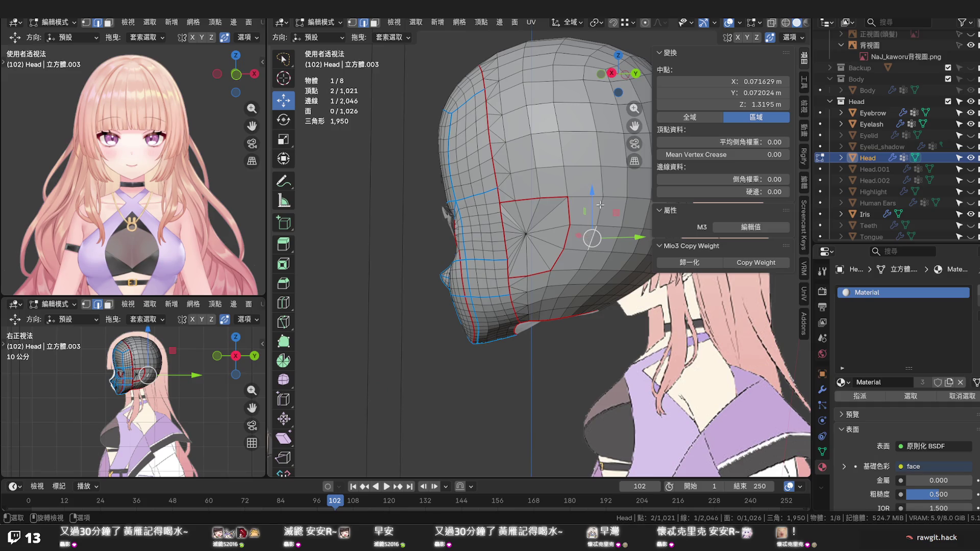
{"action": "key", "text": "1"}
{"action": "left_click", "coordinate": [603, 197]}
{"action": "key", "text": "g"}
{"action": "key", "text": "g"}
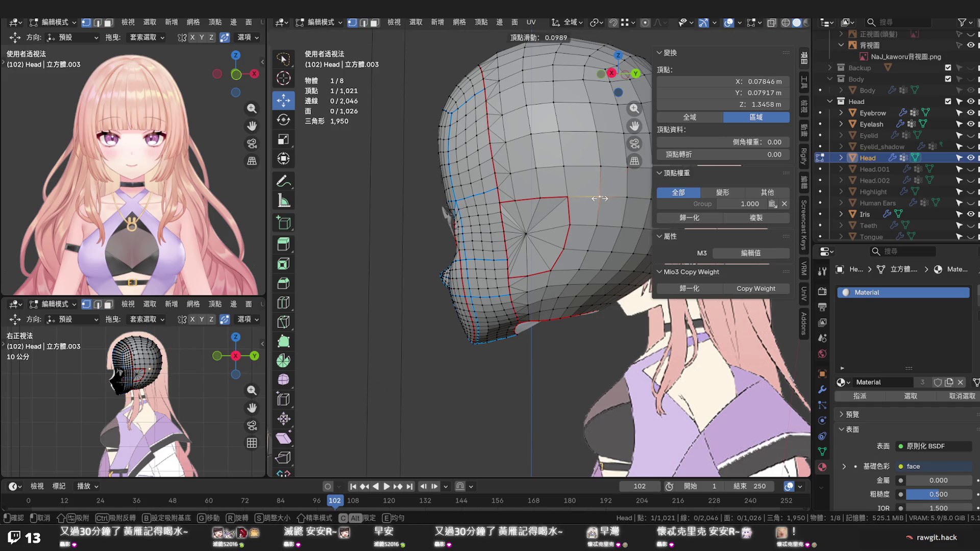
{"action": "left_click", "coordinate": [599, 198]}
{"action": "key", "text": "g"}
{"action": "key", "text": "g"}
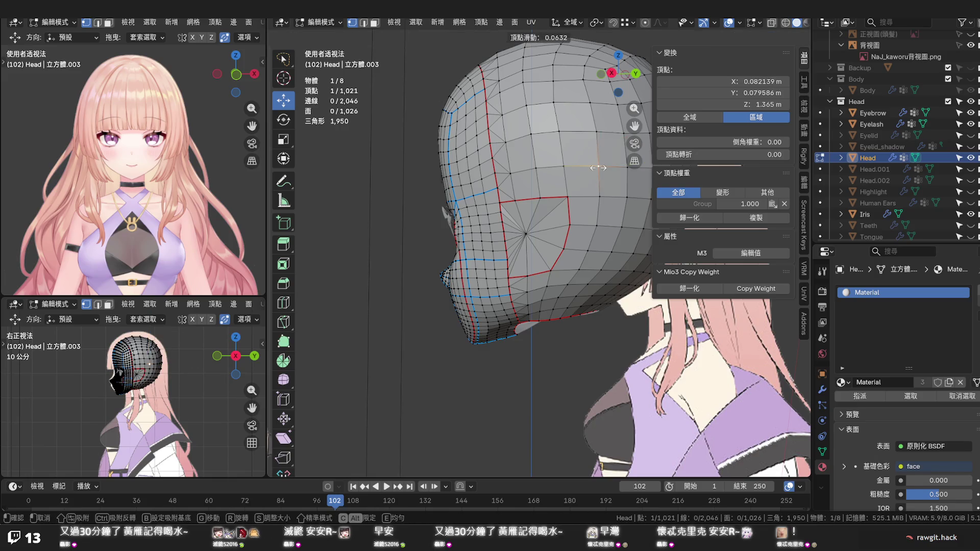
{"action": "left_click", "coordinate": [597, 167]}
{"action": "key", "text": "g"}
{"action": "key", "text": "g"}
{"action": "left_click", "coordinate": [594, 133]}
Vertex-slide several vertices on the back and crown of the head, one by 0.064
{"action": "left_click_drag", "start_coordinate": [593, 134], "coordinate": [549, 145]}
{"action": "left_click", "coordinate": [536, 136]}
{"action": "key", "text": "g"}
{"action": "key", "text": "g"}
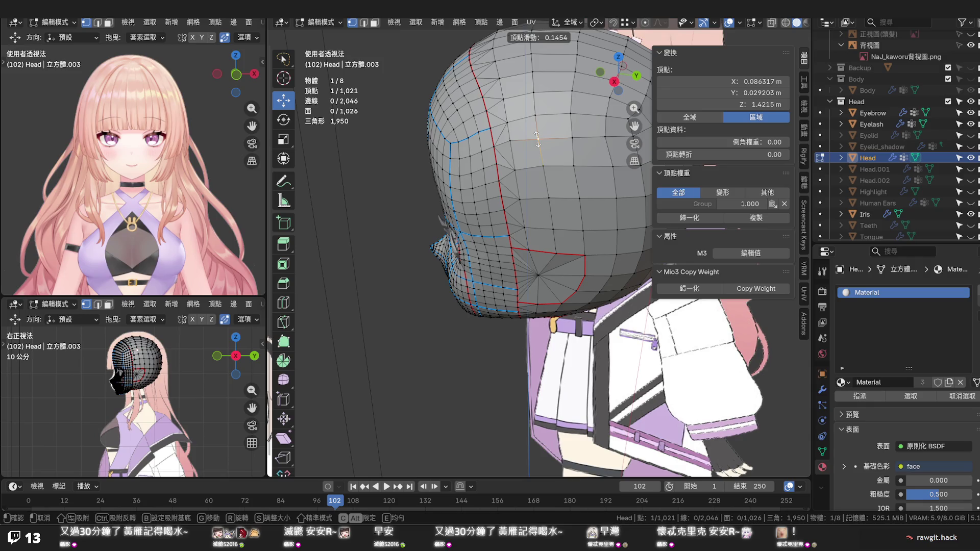
{"action": "left_click", "coordinate": [536, 139]}
{"action": "key", "text": "g"}
{"action": "key", "text": "g"}
{"action": "left_click", "coordinate": [511, 149]}
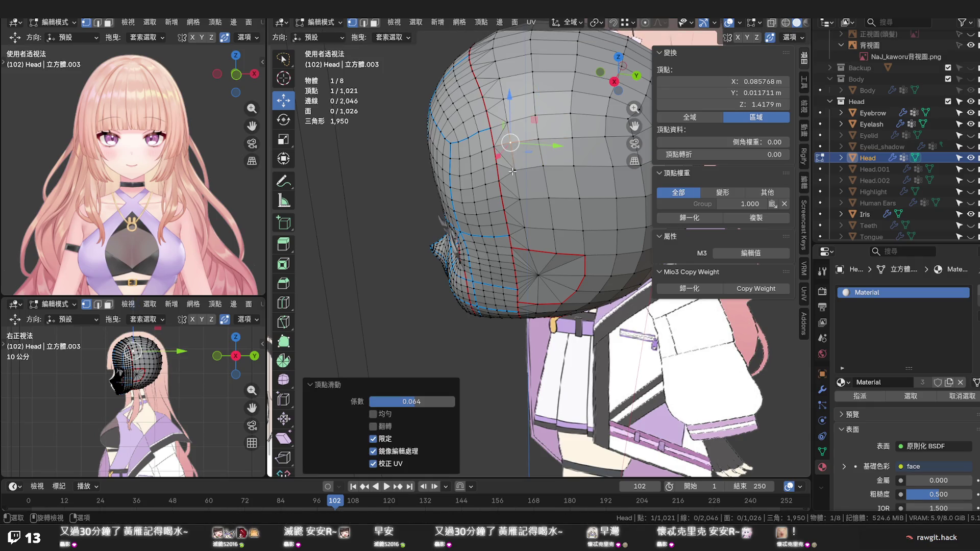
{"action": "left_click", "coordinate": [537, 169]}
{"action": "key", "text": "g"}
{"action": "key", "text": "g"}
{"action": "left_click", "coordinate": [539, 166]}
{"action": "left_click_drag", "start_coordinate": [538, 166], "coordinate": [549, 216]}
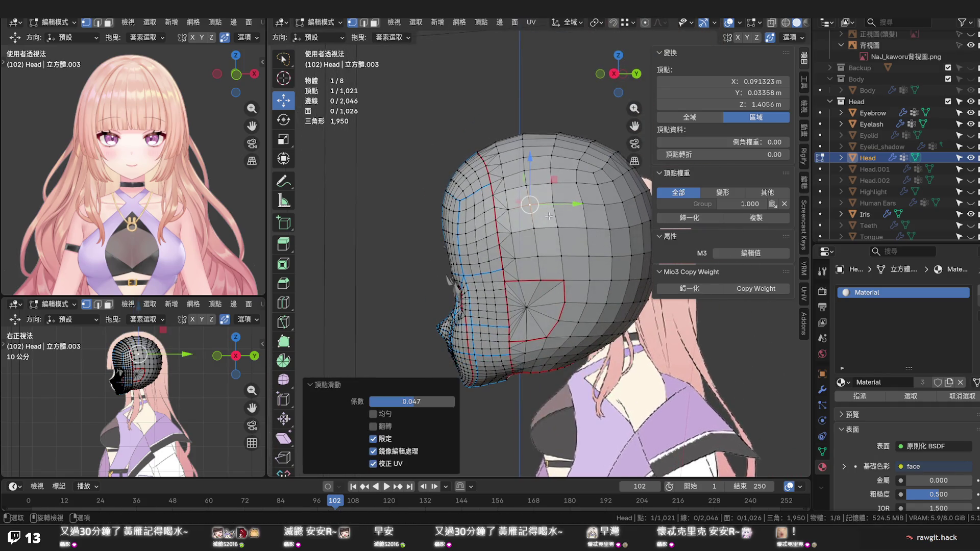
{"action": "key", "text": "KP_3"}
Select the vertical loop above the temple pole, excluding the star pole vertex
{"action": "scroll", "scroll_direction": "up", "scroll_amount": 3}
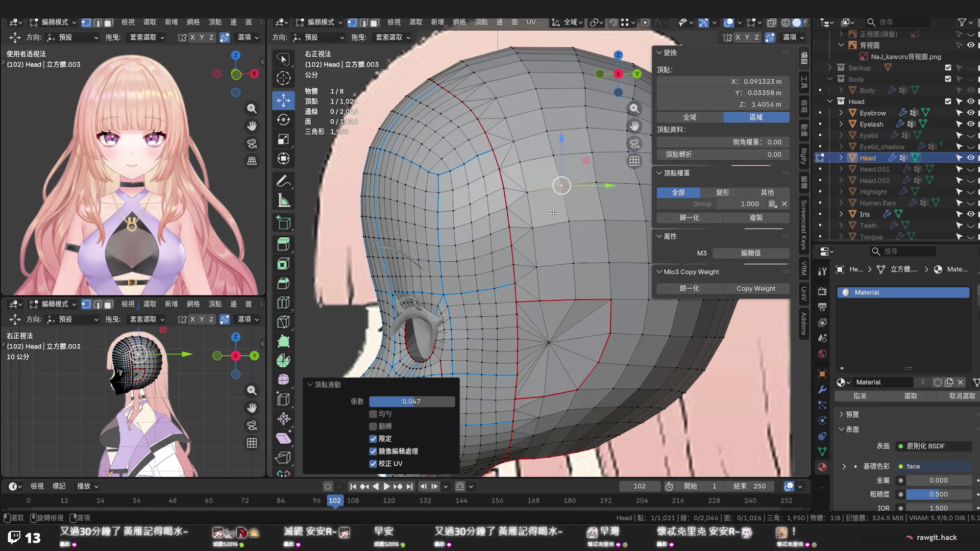
{"action": "left_click_drag", "start_coordinate": [527, 242], "coordinate": [484, 219]}
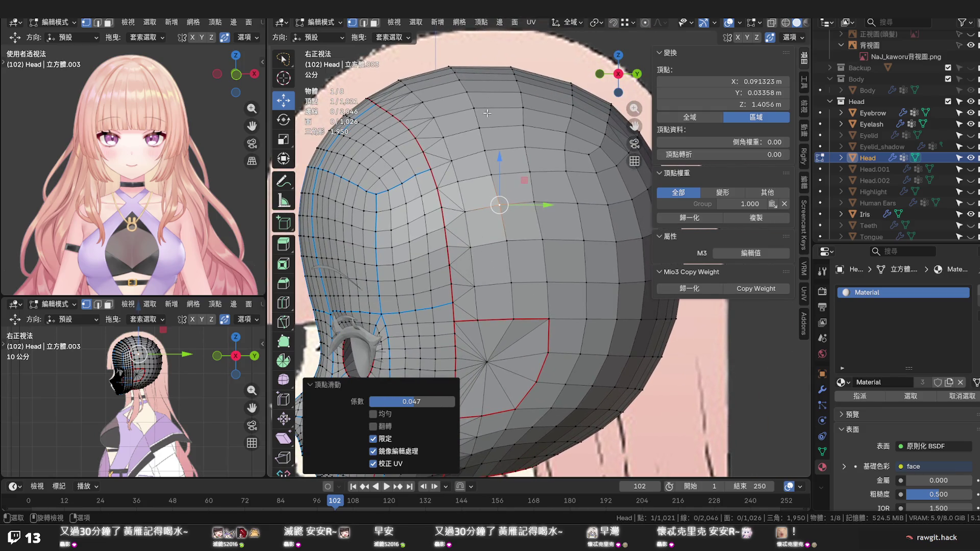
{"action": "left_click", "coordinate": [494, 186]}
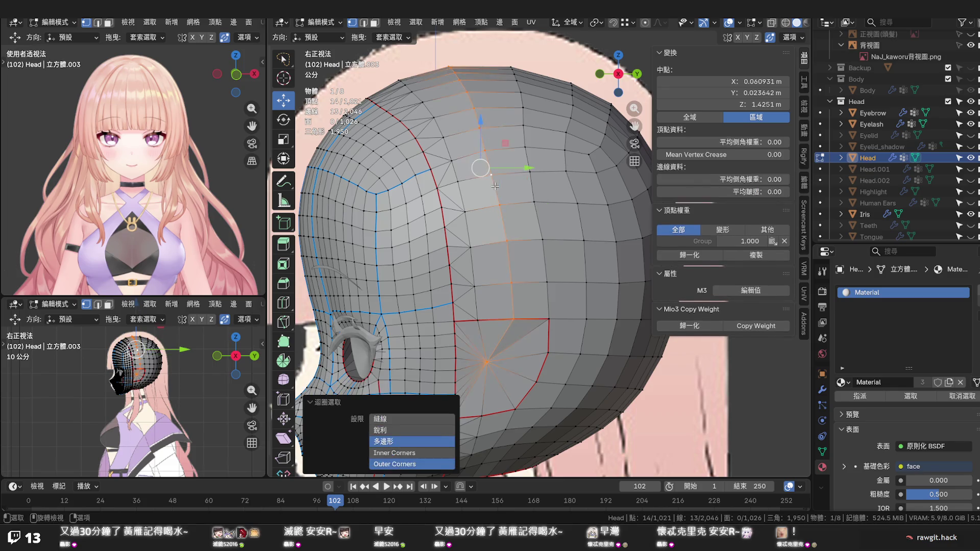
{"action": "left_click", "coordinate": [488, 356]}
Apply Set Edge Flow to the selected loop so it curves evenly over the head
{"action": "key", "text": "q"}
{"action": "left_click", "coordinate": [517, 295]}
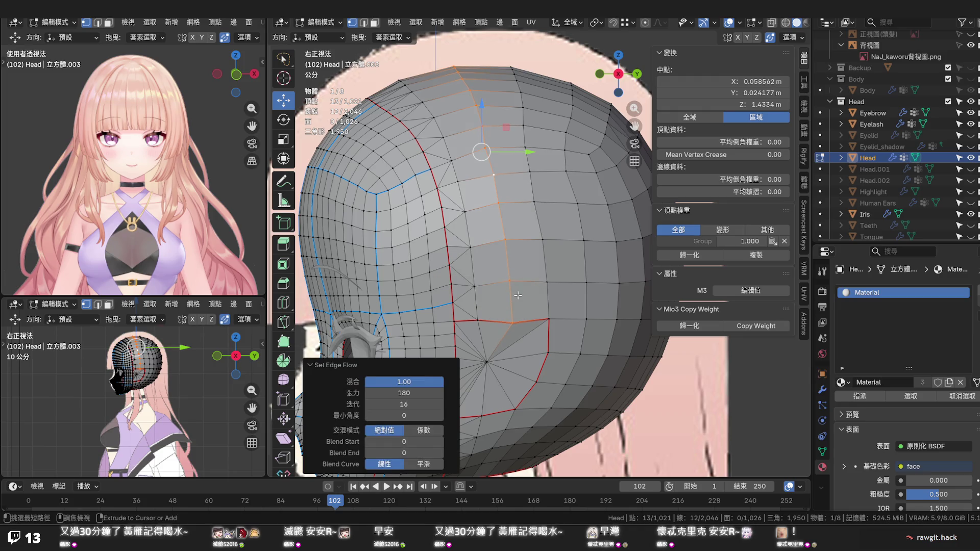
{"action": "key", "text": "ctrl+z"}
{"action": "key", "text": "2"}
{"action": "key", "text": "F3"}
{"action": "left_click", "coordinate": [515, 305]}
{"action": "key", "text": "ctrl+z"}
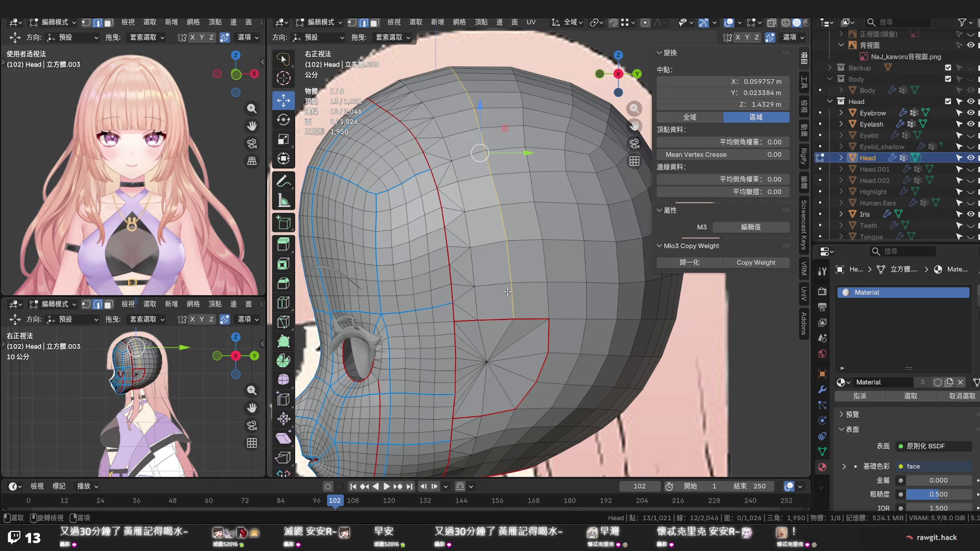
{"action": "left_click_drag", "start_coordinate": [507, 292], "coordinate": [518, 308]}
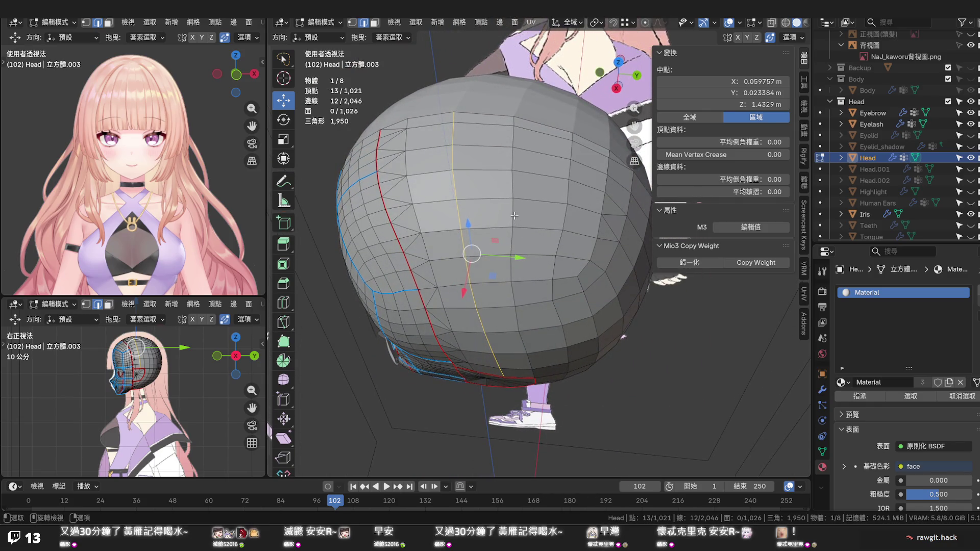
Slide an edge and then a single vertex on the top of the head
{"action": "left_click", "coordinate": [513, 217]}
{"action": "key", "text": "g"}
{"action": "key", "text": "g"}
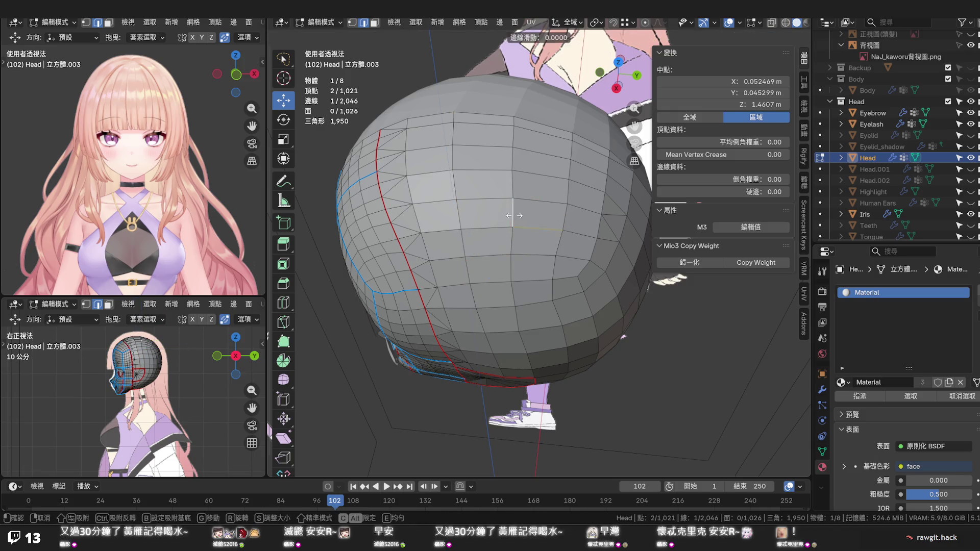
{"action": "left_click", "coordinate": [511, 215]}
{"action": "key", "text": "1"}
{"action": "left_click", "coordinate": [559, 227]}
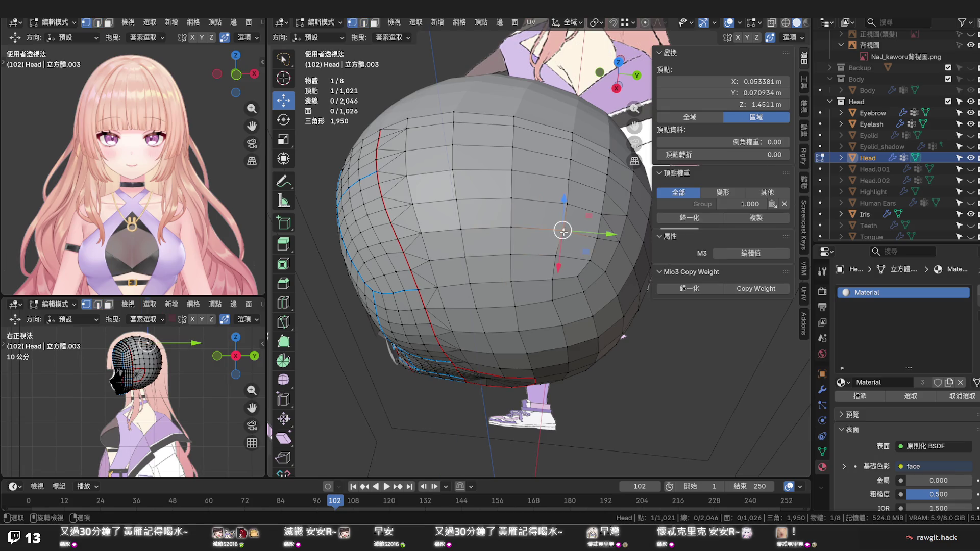
{"action": "key", "text": "g"}
{"action": "key", "text": "g"}
{"action": "left_click", "coordinate": [564, 206]}
Slide a 5-vertex column and a 4-vertex column along the crown
{"action": "left_click", "coordinate": [564, 206]}
{"action": "left_click", "coordinate": [570, 135]}
{"action": "key", "text": "g"}
{"action": "key", "text": "g"}
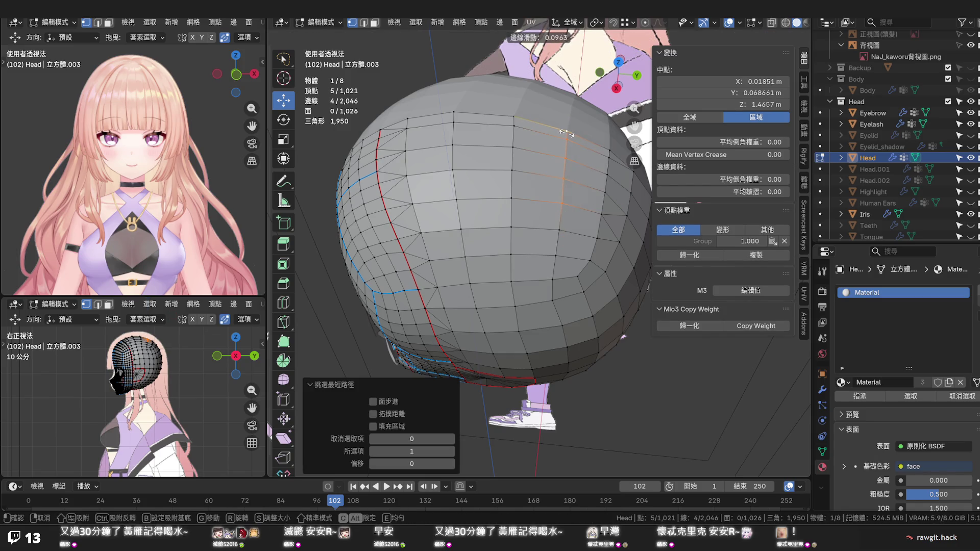
{"action": "left_click", "coordinate": [567, 134]}
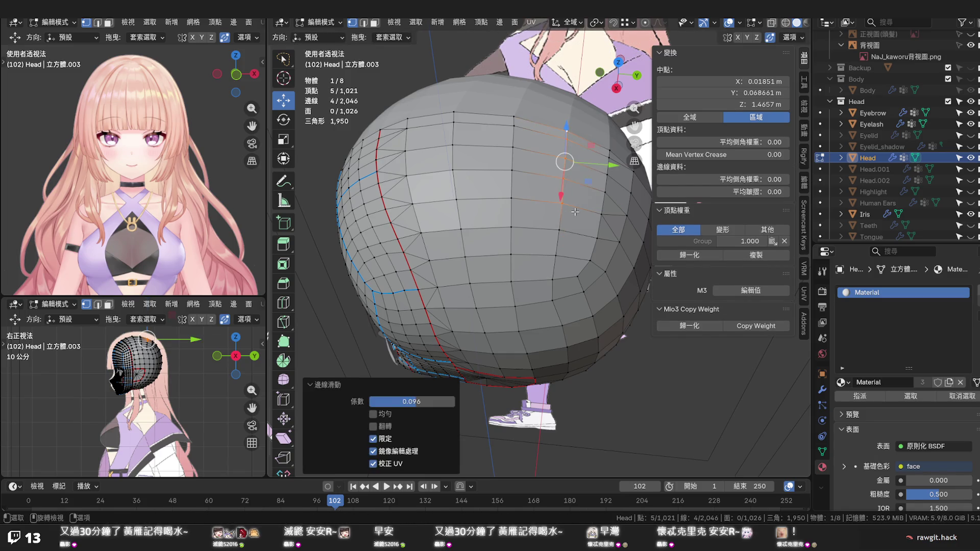
{"action": "left_click", "coordinate": [561, 204]}
{"action": "left_click_drag", "start_coordinate": [561, 203], "coordinate": [576, 224]}
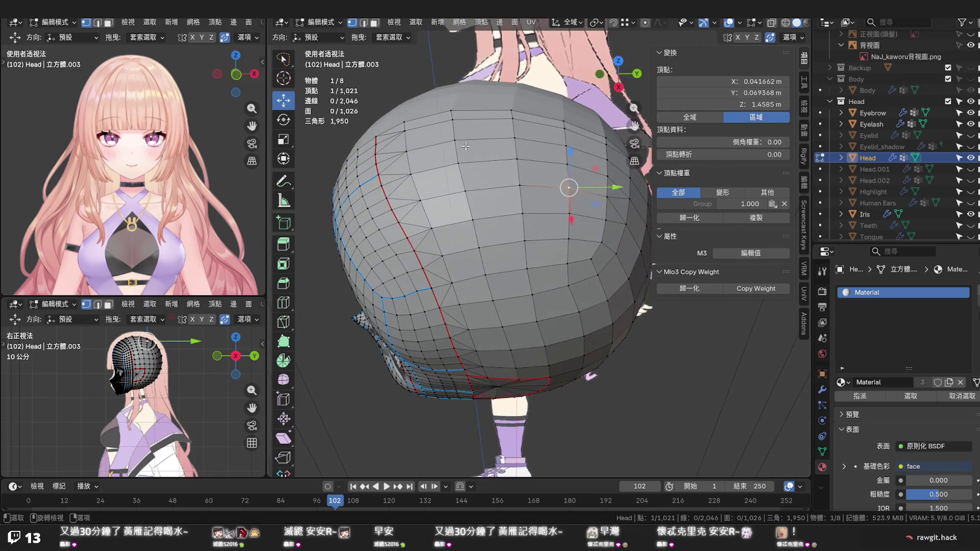
{"action": "left_click", "coordinate": [451, 112]}
{"action": "left_click", "coordinate": [457, 161]}
{"action": "key", "text": "g"}
{"action": "key", "text": "g"}
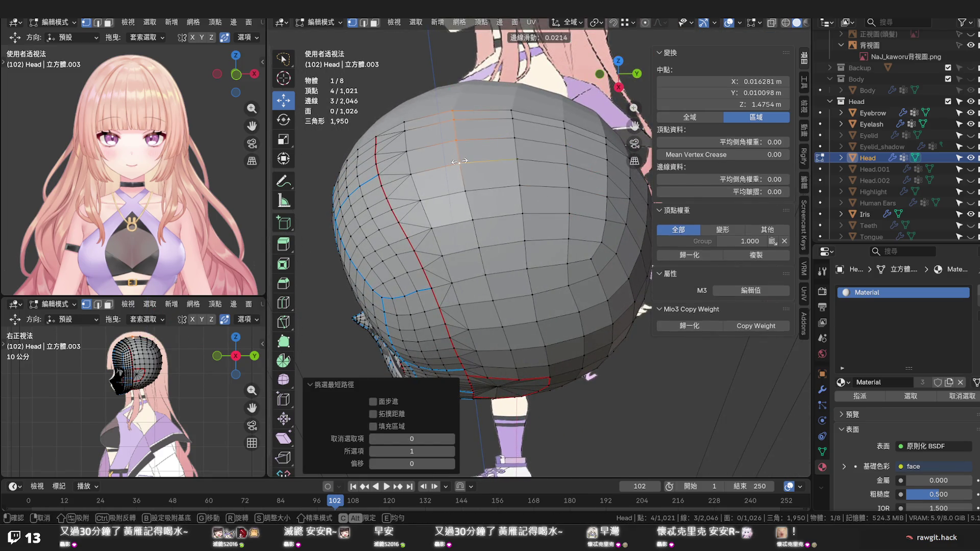
{"action": "left_click", "coordinate": [461, 162]}
{"action": "left_click", "coordinate": [464, 192]}
{"action": "key", "text": "ctrl+z"}
Slide a 7-vertex column and an 8-vertex path running up to the top of the head
{"action": "left_click", "coordinate": [517, 167]}
{"action": "left_click", "coordinate": [524, 240]}
{"action": "left_click", "coordinate": [511, 111]}
{"action": "key", "text": "g"}
{"action": "key", "text": "g"}
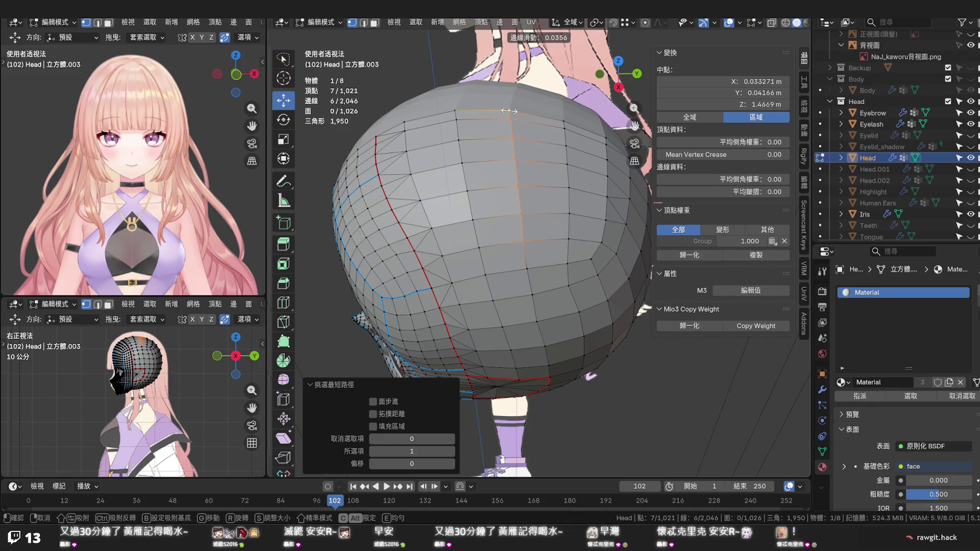
{"action": "left_click", "coordinate": [509, 111]}
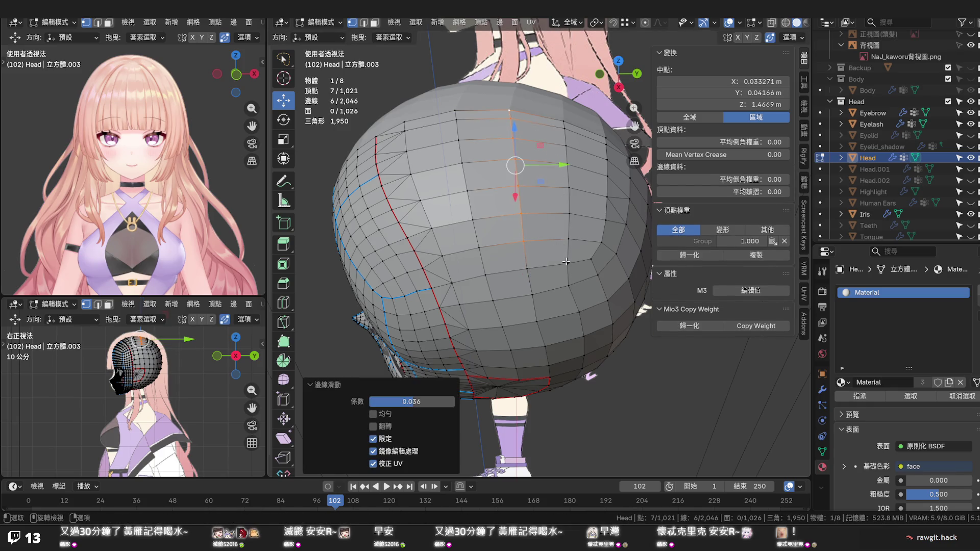
{"action": "left_click", "coordinate": [567, 263]}
{"action": "left_click", "coordinate": [562, 122]}
{"action": "key", "text": "g"}
{"action": "key", "text": "g"}
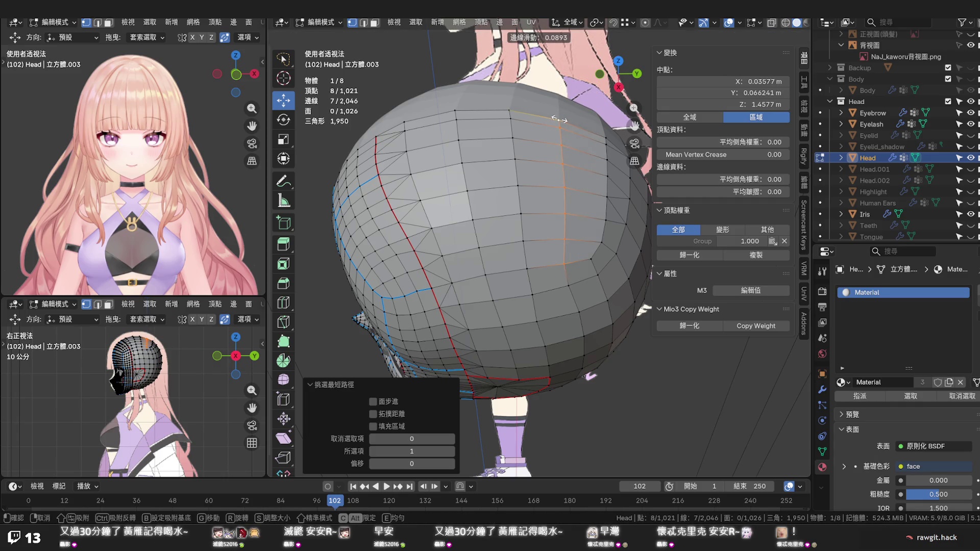
{"action": "left_click", "coordinate": [558, 120]}
Vertex-slide a vertex on the top of the head three times until evenly placed
{"action": "left_click", "coordinate": [585, 232]}
{"action": "left_click_drag", "start_coordinate": [585, 233], "coordinate": [518, 201]}
{"action": "left_click", "coordinate": [527, 217]}
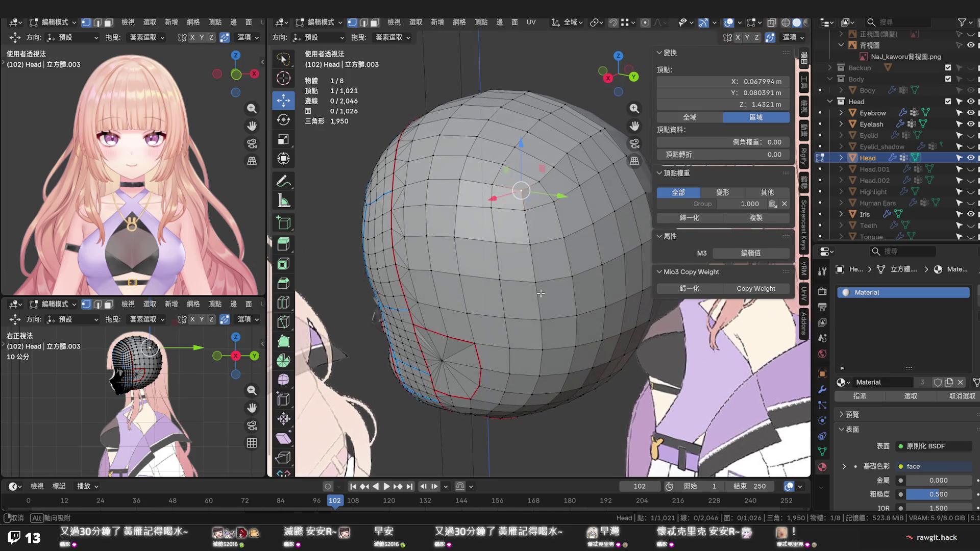
{"action": "key", "text": "g"}
{"action": "key", "text": "g"}
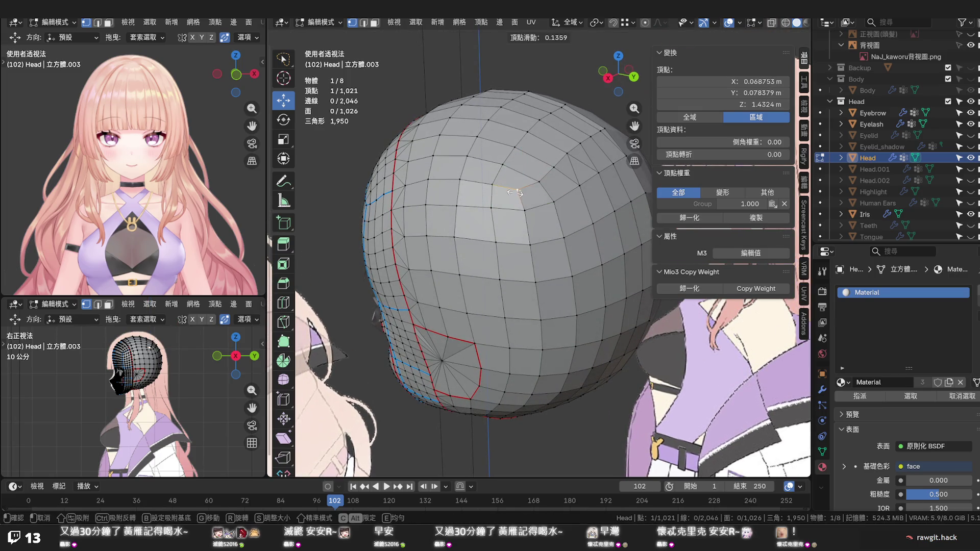
{"action": "left_click", "coordinate": [516, 193]}
{"action": "key", "text": "g"}
{"action": "key", "text": "g"}
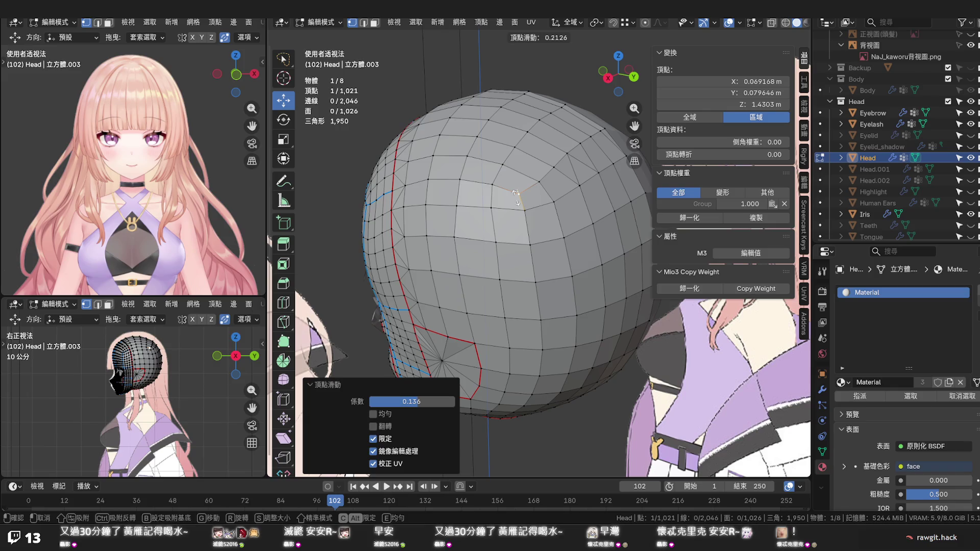
{"action": "left_click", "coordinate": [517, 198]}
{"action": "key", "text": "g"}
{"action": "key", "text": "g"}
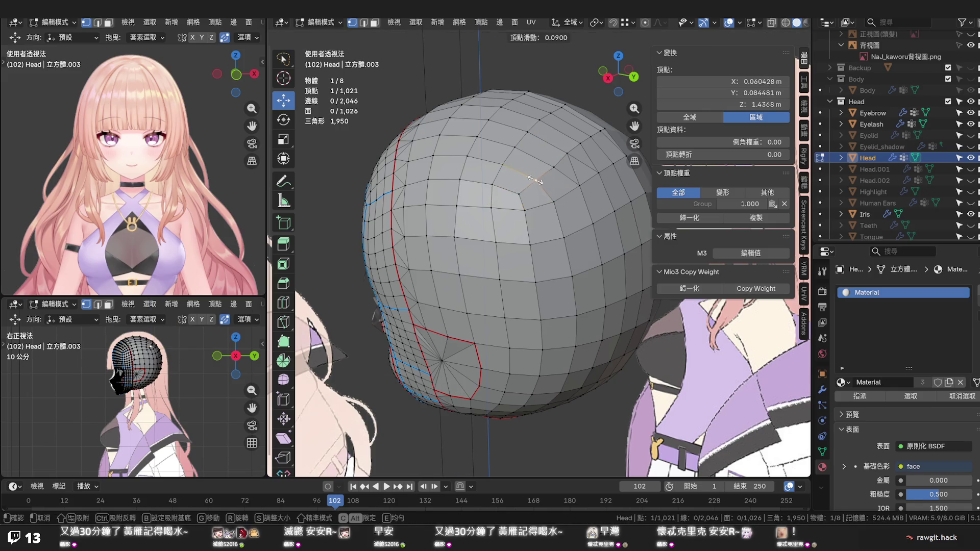
{"action": "left_click", "coordinate": [526, 176]}
{"action": "left_click_drag", "start_coordinate": [526, 176], "coordinate": [587, 282]}
Save the blend file and clear the selection
{"action": "key", "text": "ctrl+s"}
{"action": "left_click", "coordinate": [634, 337]}
{"action": "left_click_drag", "start_coordinate": [634, 337], "coordinate": [647, 207]}
{"action": "key", "text": "ctrl+s"}
{"action": "left_click_drag", "start_coordinate": [557, 267], "coordinate": [546, 259]}
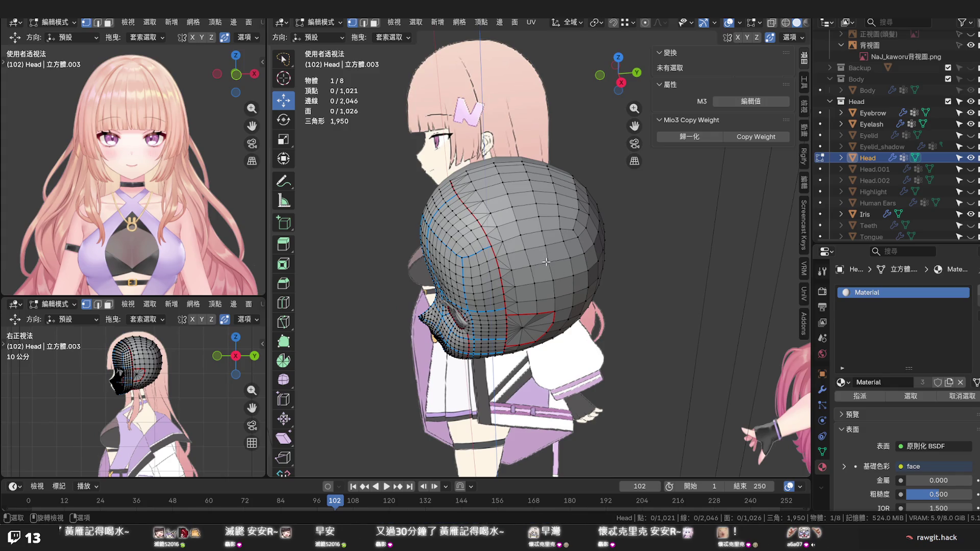
{"action": "left_click_drag", "start_coordinate": [546, 262], "coordinate": [530, 258]}
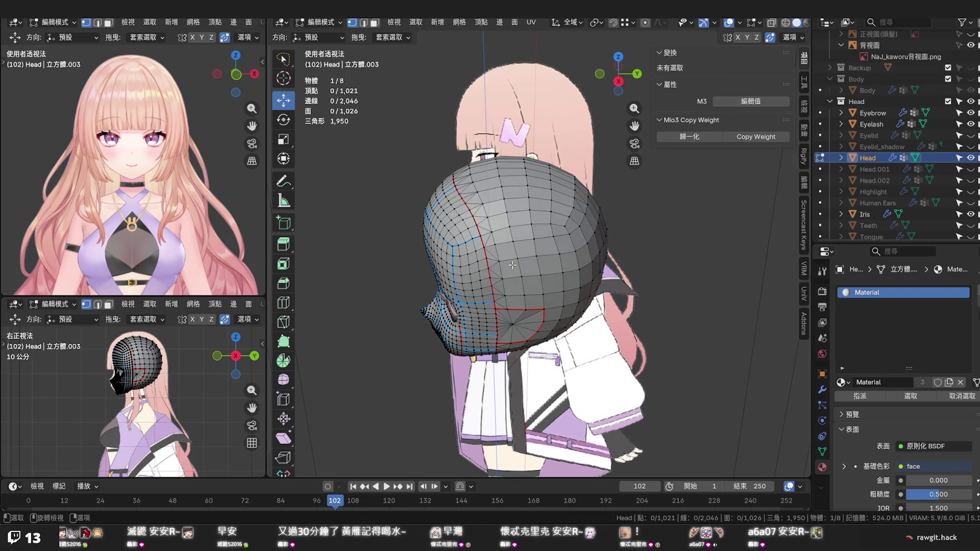
{"action": "scroll", "scroll_direction": "up", "scroll_amount": 3}
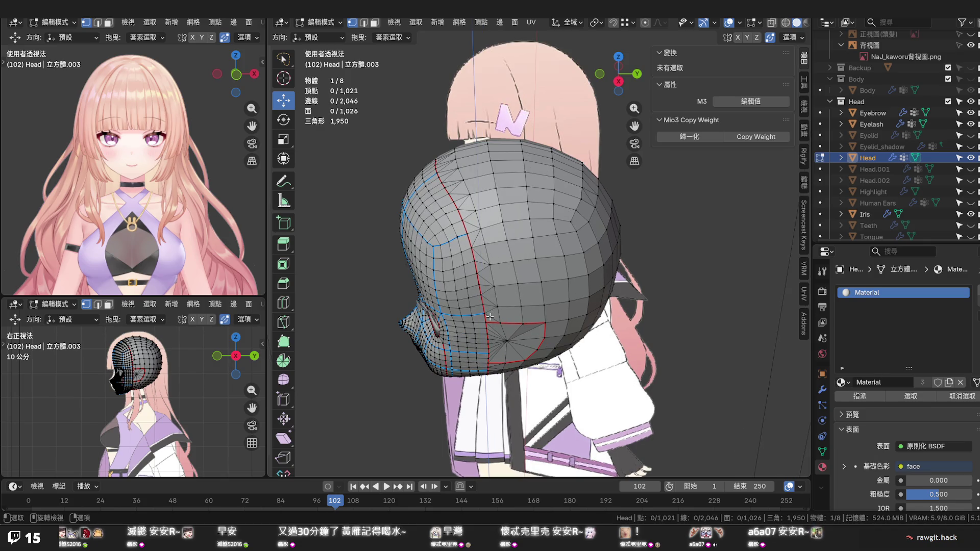
{"action": "left_click_drag", "start_coordinate": [490, 308], "coordinate": [490, 280]}
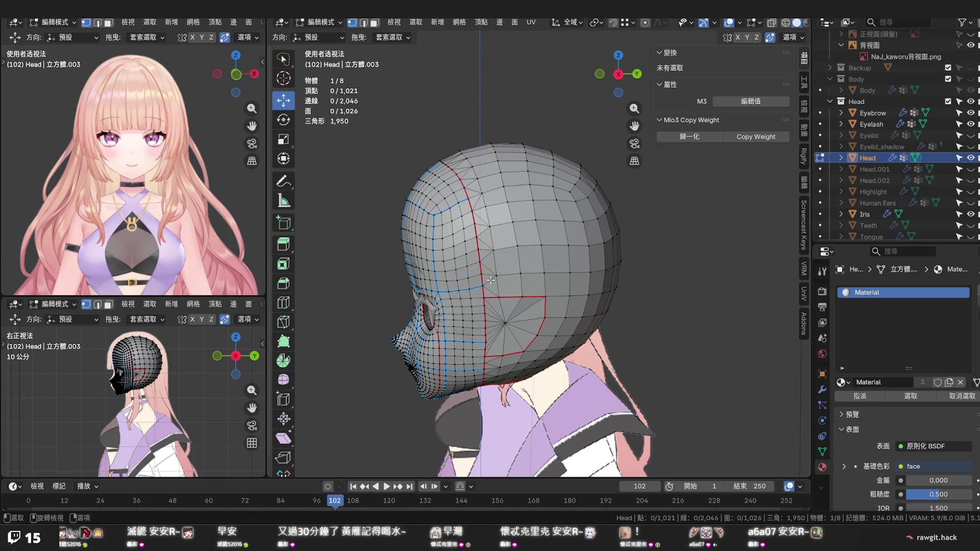
{"action": "scroll", "scroll_direction": "down", "scroll_amount": 3}
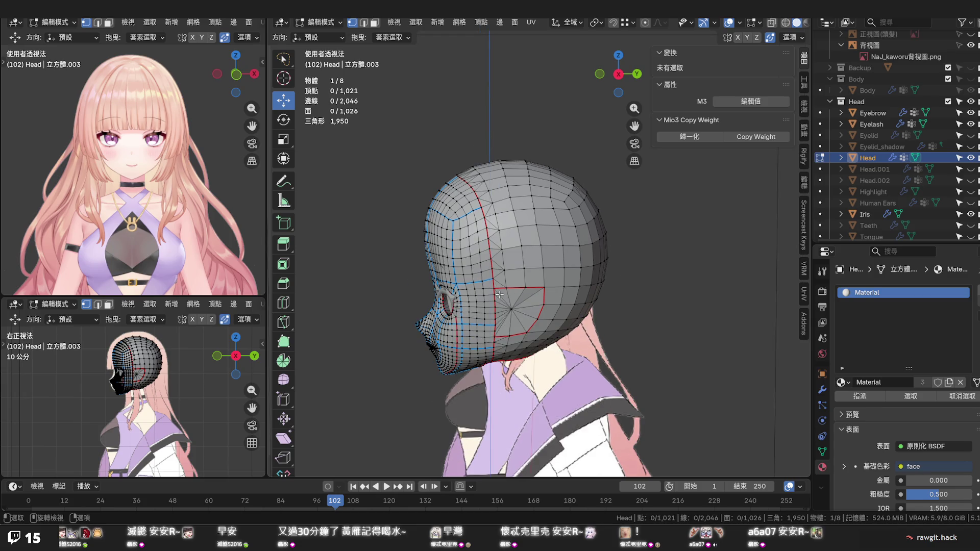
{"action": "left_click_drag", "start_coordinate": [500, 305], "coordinate": [502, 354]}
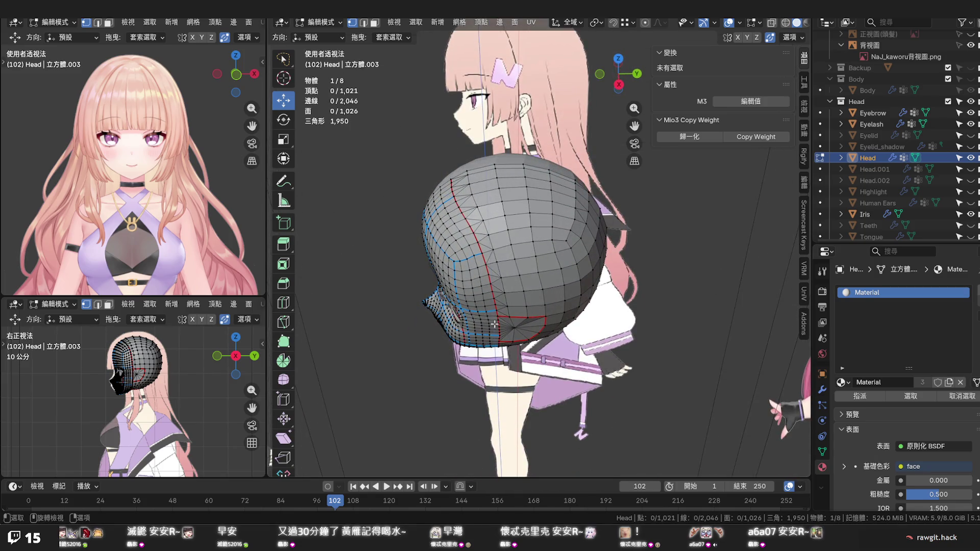
{"action": "left_click_drag", "start_coordinate": [495, 301], "coordinate": [416, 273]}
{"action": "left_click_drag", "start_coordinate": [508, 259], "coordinate": [565, 216]}
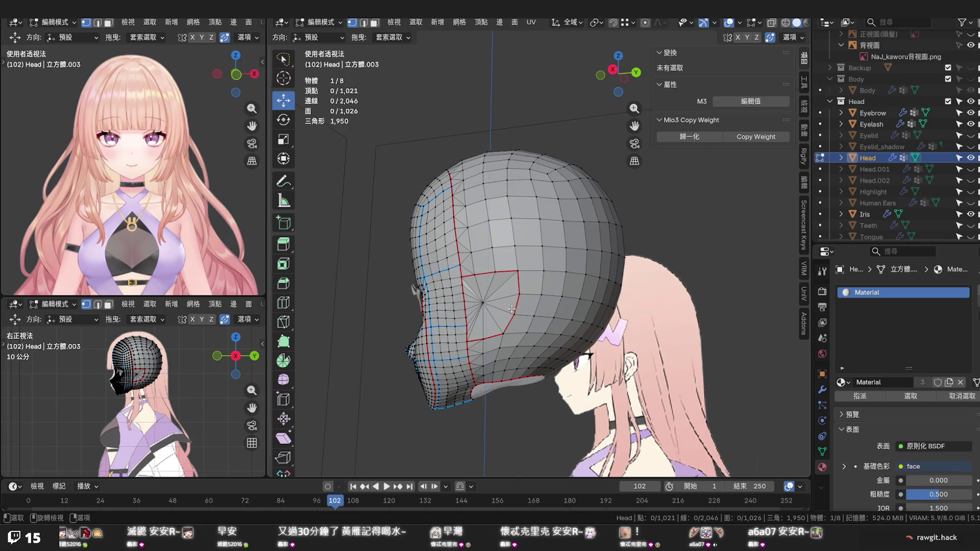
{"action": "key", "text": "KP_4"}
{"action": "key", "text": "KP_4"}
In Right Ortho view, raise a jaw-underside vertex slightly along Z
{"action": "key", "text": "KP_5"}
{"action": "key", "text": "KP_3"}
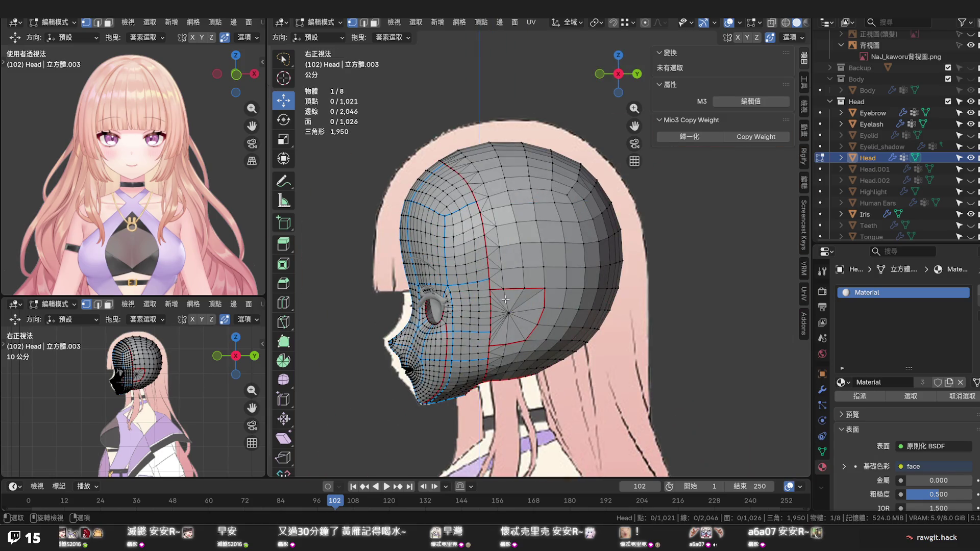
{"action": "scroll", "scroll_direction": "up", "scroll_amount": 3}
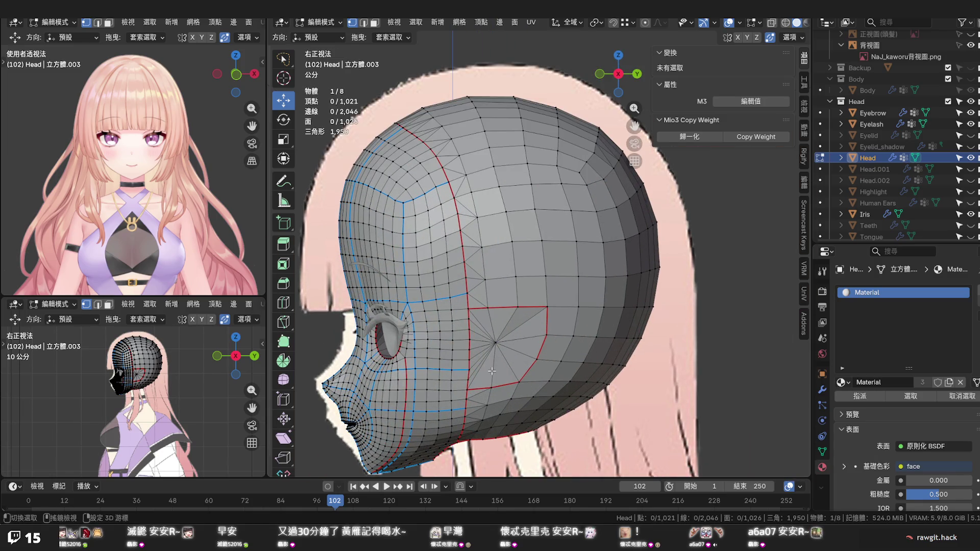
{"action": "left_click_drag", "start_coordinate": [491, 369], "coordinate": [510, 332]}
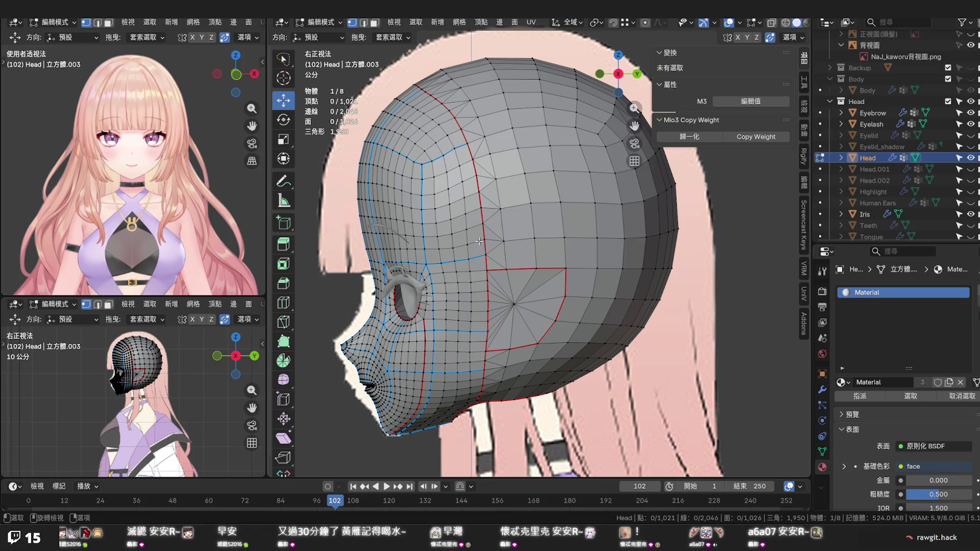
{"action": "left_click_drag", "start_coordinate": [499, 375], "coordinate": [498, 262]}
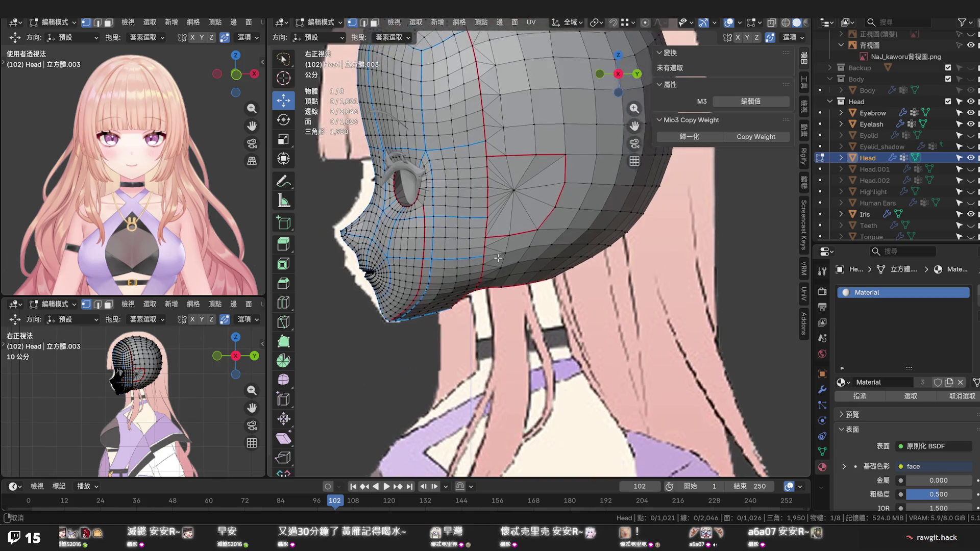
{"action": "scroll", "scroll_direction": "up", "scroll_amount": 3}
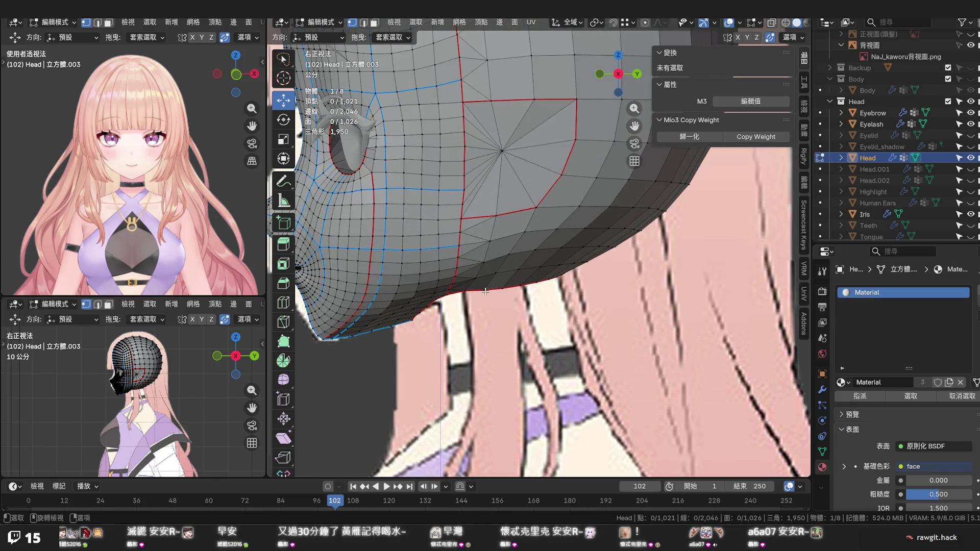
{"action": "left_click", "coordinate": [485, 291]}
{"action": "left_click_drag", "start_coordinate": [483, 272], "coordinate": [505, 273]}
{"action": "key", "text": "g"}
{"action": "key", "text": "z"}
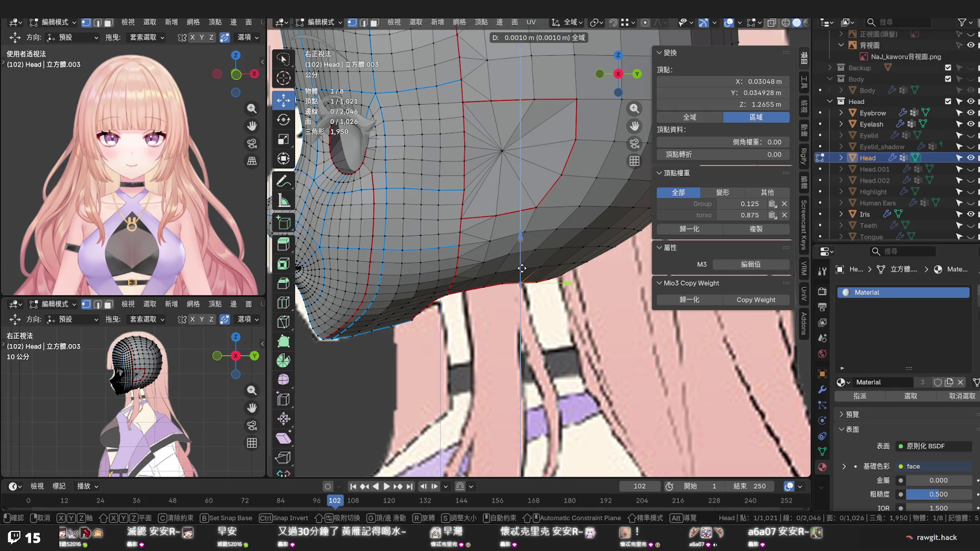
{"action": "left_click", "coordinate": [521, 268]}
{"action": "left_click_drag", "start_coordinate": [523, 270], "coordinate": [538, 272]}
Deselect, save the file, and unhide the Head.002 neck piece in the right side view
{"action": "left_click", "coordinate": [538, 276]}
{"action": "left_click_drag", "start_coordinate": [538, 275], "coordinate": [548, 233]}
{"action": "key", "text": "ctrl+s"}
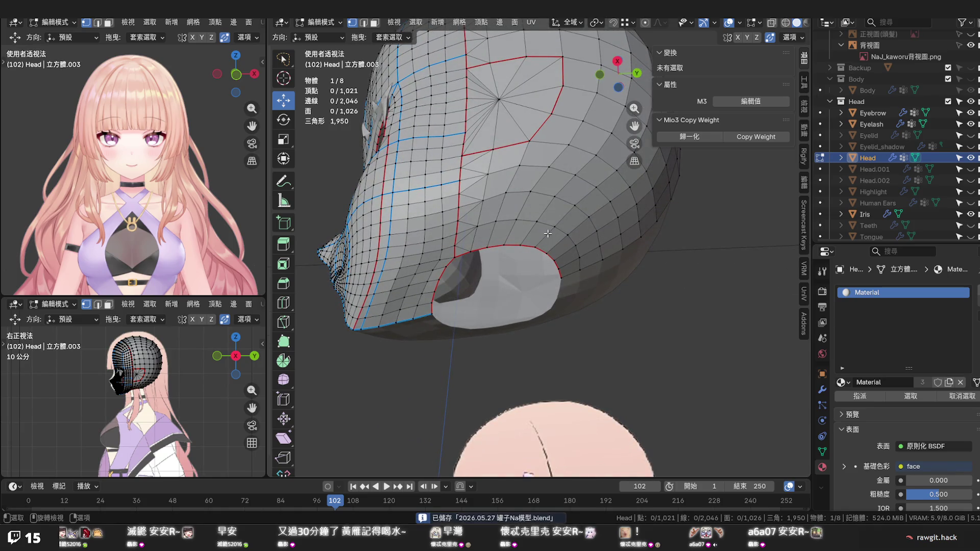
{"action": "left_click_drag", "start_coordinate": [533, 235], "coordinate": [527, 302]}
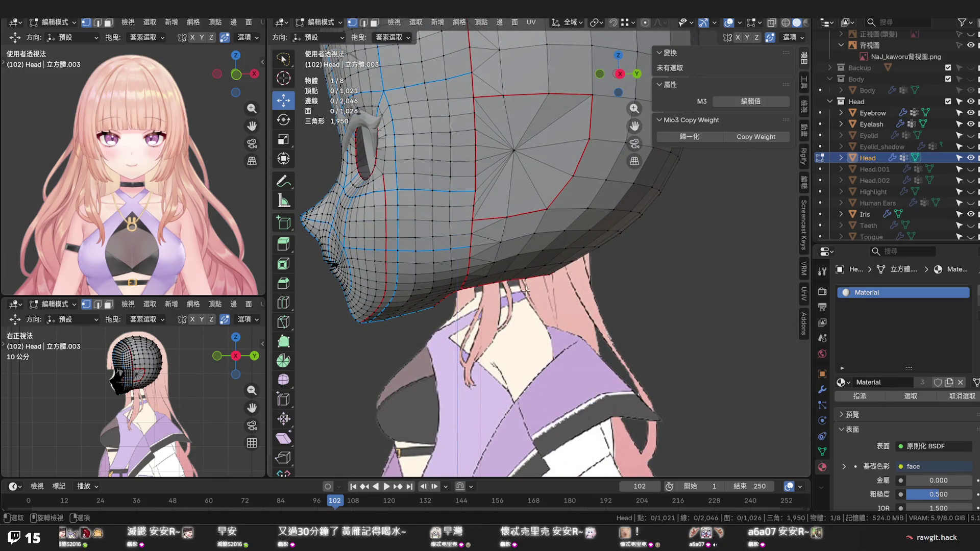
{"action": "key", "text": "KP_1"}
{"action": "key", "text": "KP_3"}
{"action": "scroll", "scroll_direction": "down", "scroll_amount": 3}
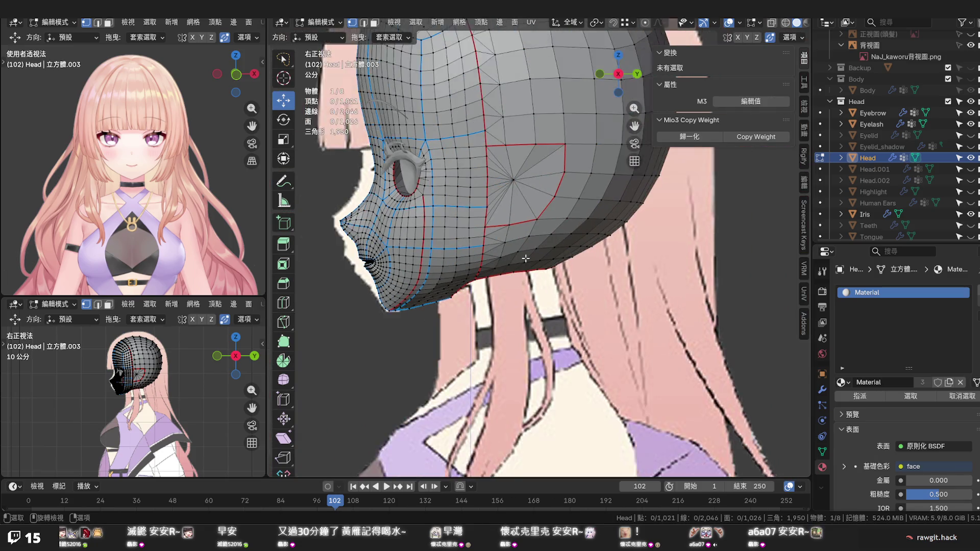
{"action": "left_click", "coordinate": [971, 180]}
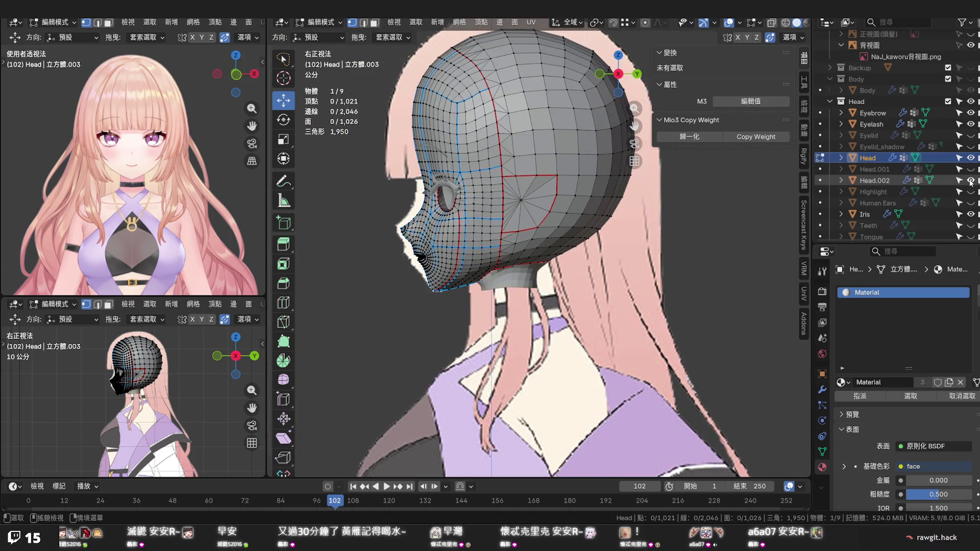
Zoom onto the chin with Head.002 visible, save, then turn the head toward the front
{"action": "scroll", "scroll_direction": "up", "scroll_amount": 3}
{"action": "left_click_drag", "start_coordinate": [519, 303], "coordinate": [539, 265]}
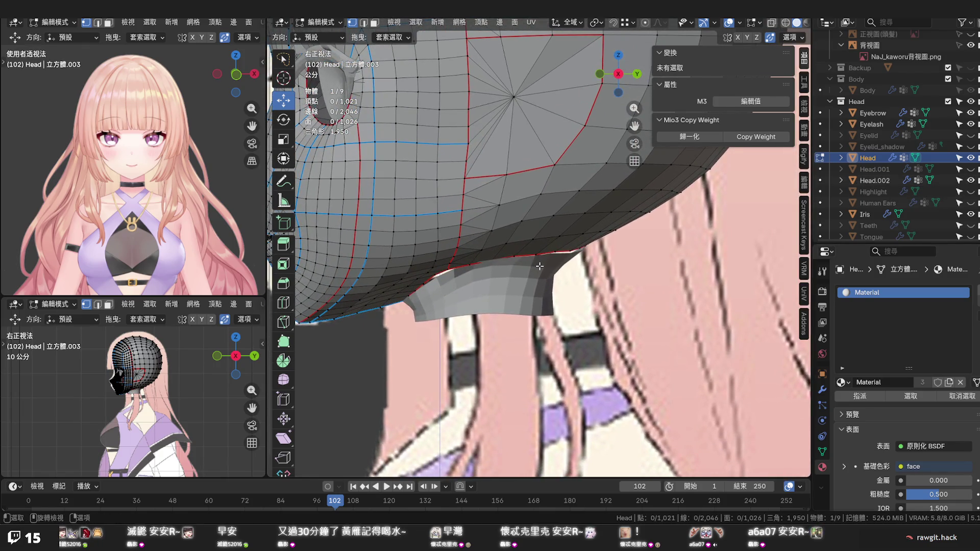
{"action": "key", "text": "ctrl+s"}
{"action": "scroll", "scroll_direction": "down", "scroll_amount": 3}
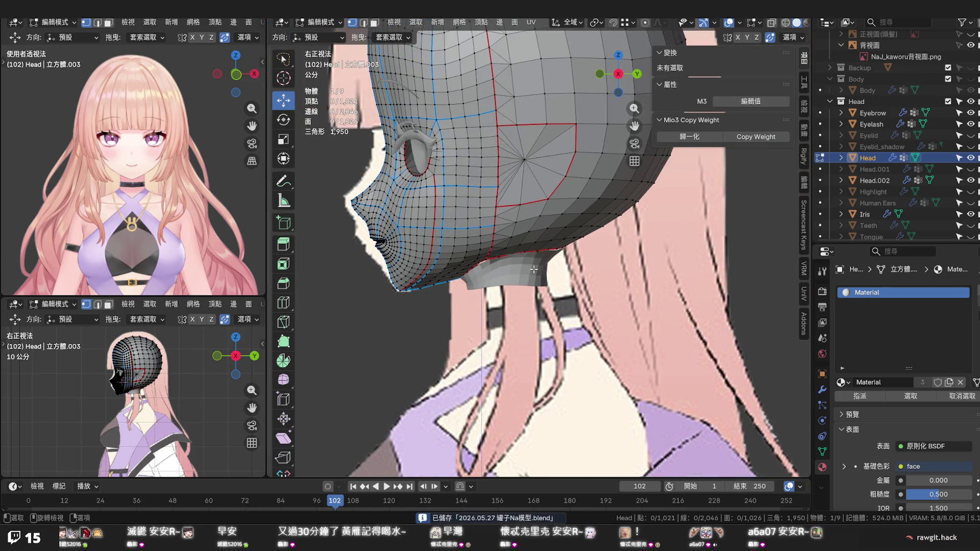
{"action": "left_click_drag", "start_coordinate": [533, 269], "coordinate": [568, 301]}
{"action": "left_click_drag", "start_coordinate": [608, 304], "coordinate": [632, 304]}
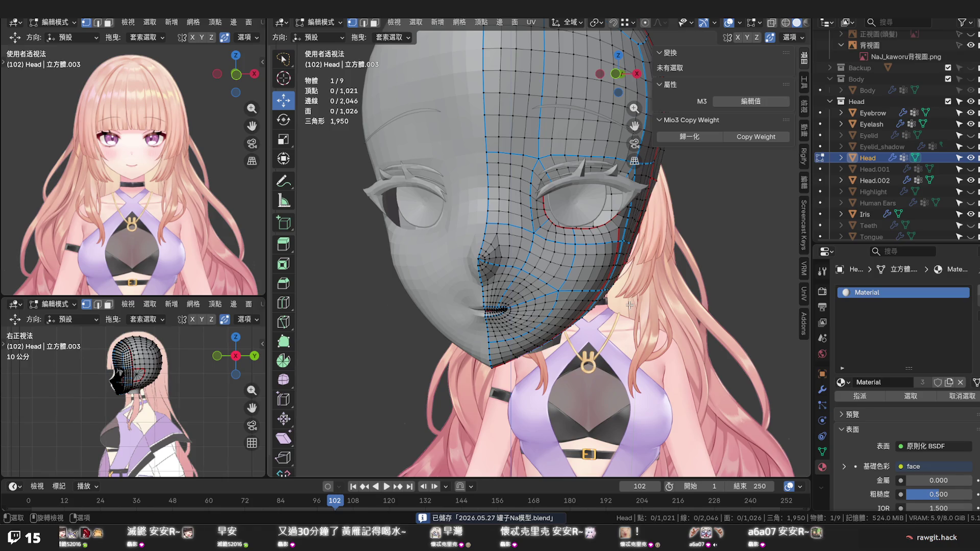
Toggle X-ray to check the eyes through the mesh, then save the file
{"action": "scroll", "scroll_direction": "up", "scroll_amount": 3}
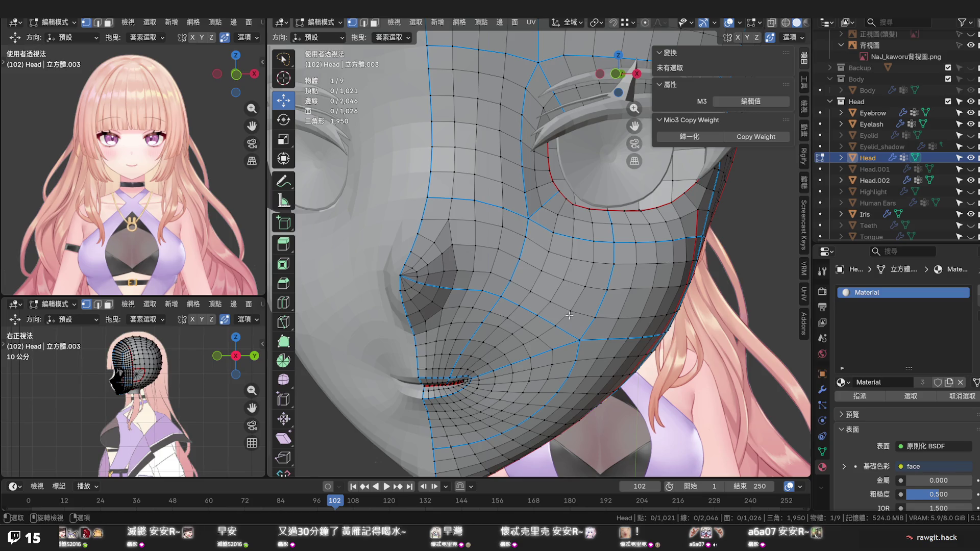
{"action": "key", "text": "alt+z"}
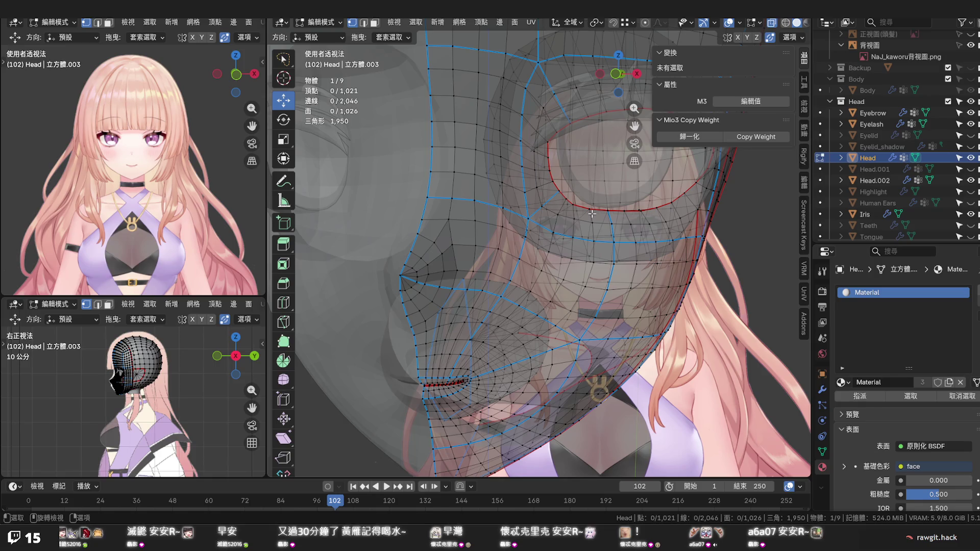
{"action": "key", "text": "alt+z"}
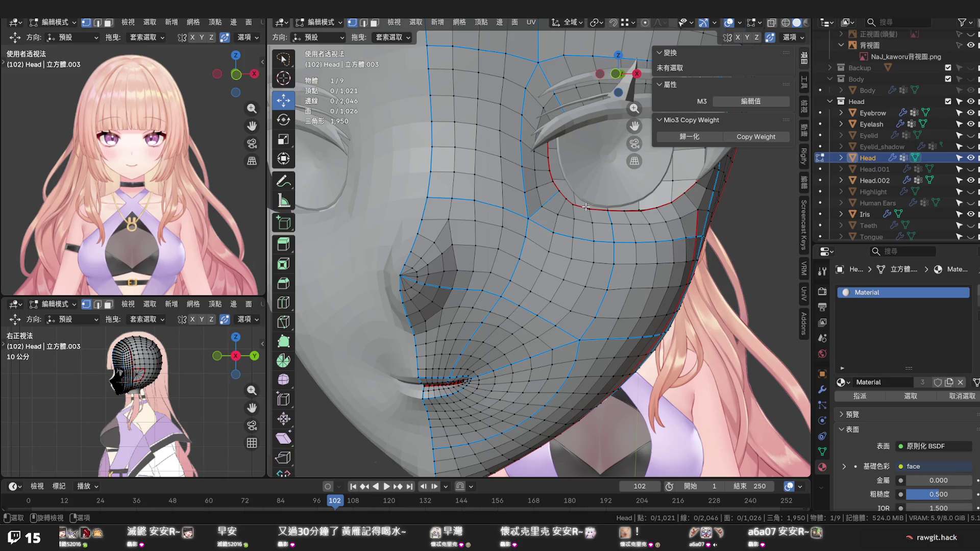
{"action": "left_click_drag", "start_coordinate": [586, 206], "coordinate": [586, 207]}
{"action": "scroll", "scroll_direction": "down", "scroll_amount": 3}
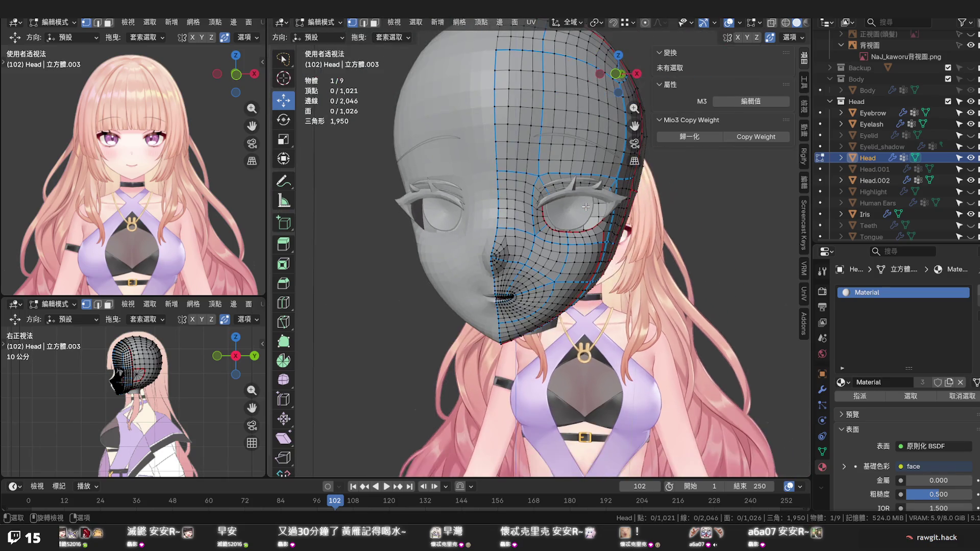
{"action": "left_click_drag", "start_coordinate": [582, 225], "coordinate": [547, 217]}
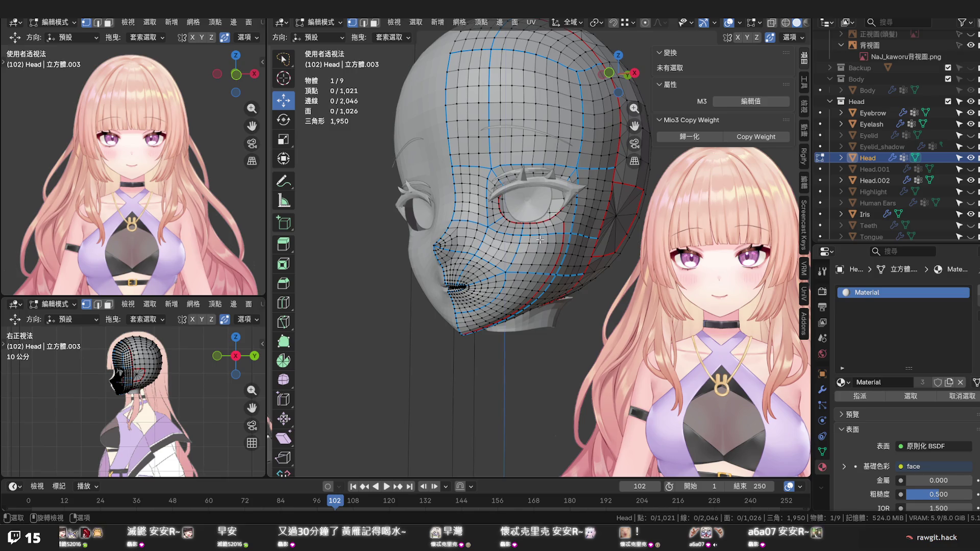
{"action": "key", "text": "ctrl+s"}
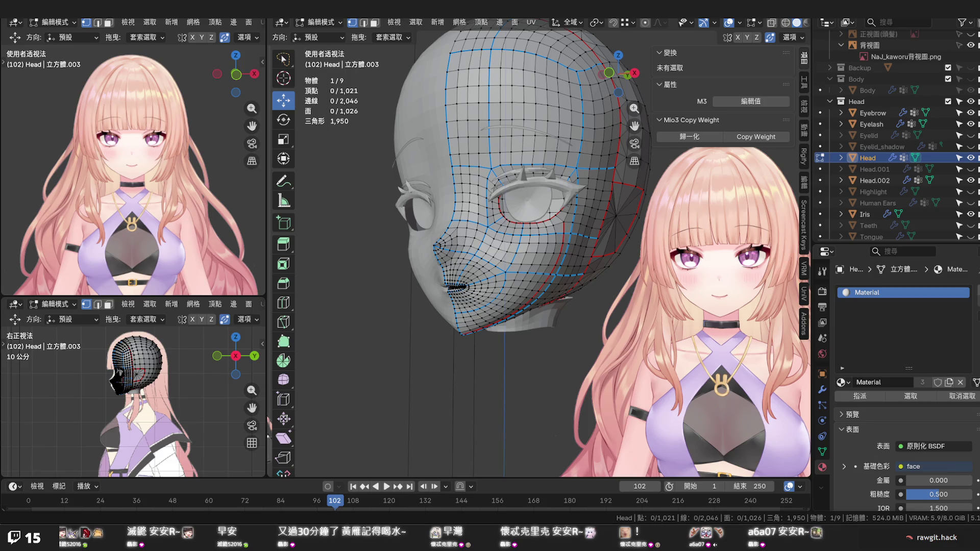
Zoom and orbit to a more frontal view to inspect the eye and nose loops
{"action": "scroll", "scroll_direction": "up", "scroll_amount": 3}
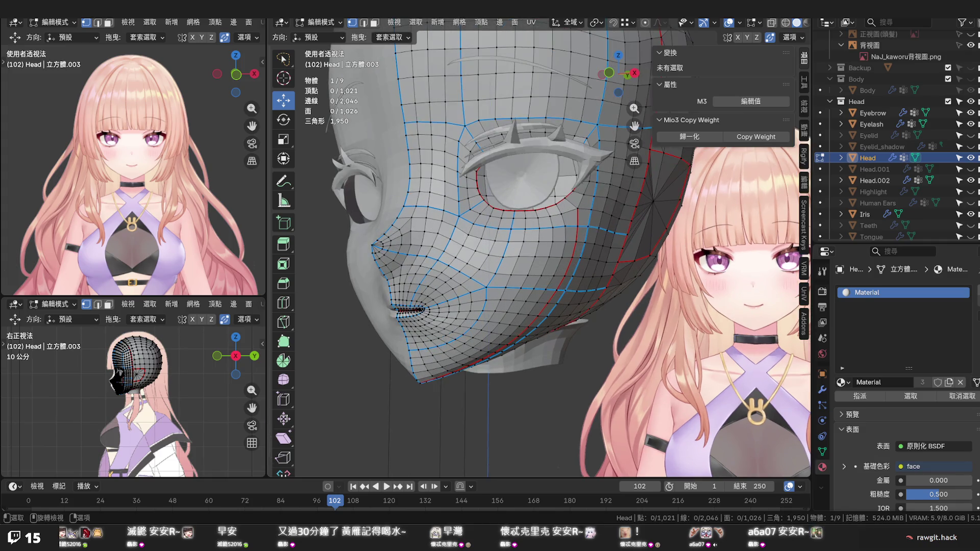
{"action": "scroll", "scroll_direction": "up", "scroll_amount": 3}
{"action": "left_click_drag", "start_coordinate": [525, 231], "coordinate": [541, 237]}
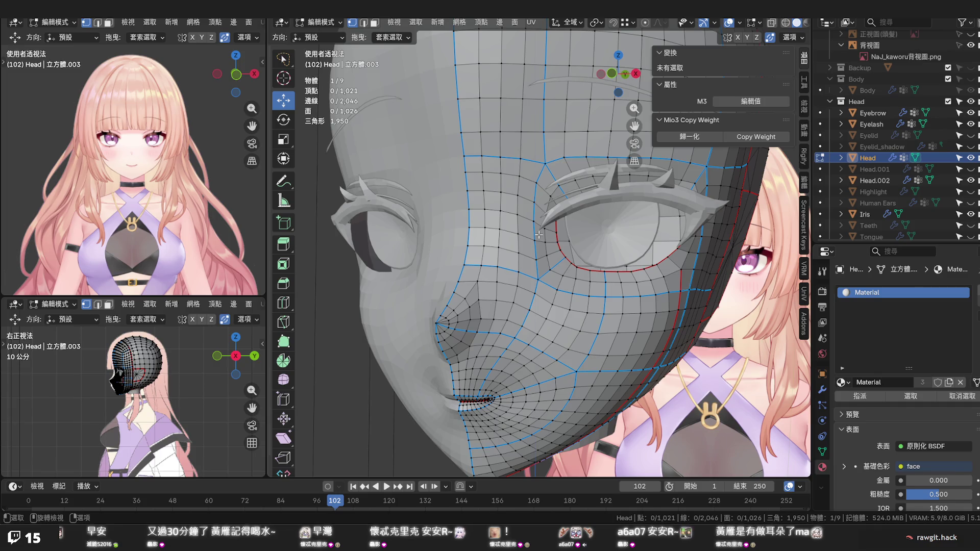
{"action": "scroll", "scroll_direction": "down", "scroll_amount": 3}
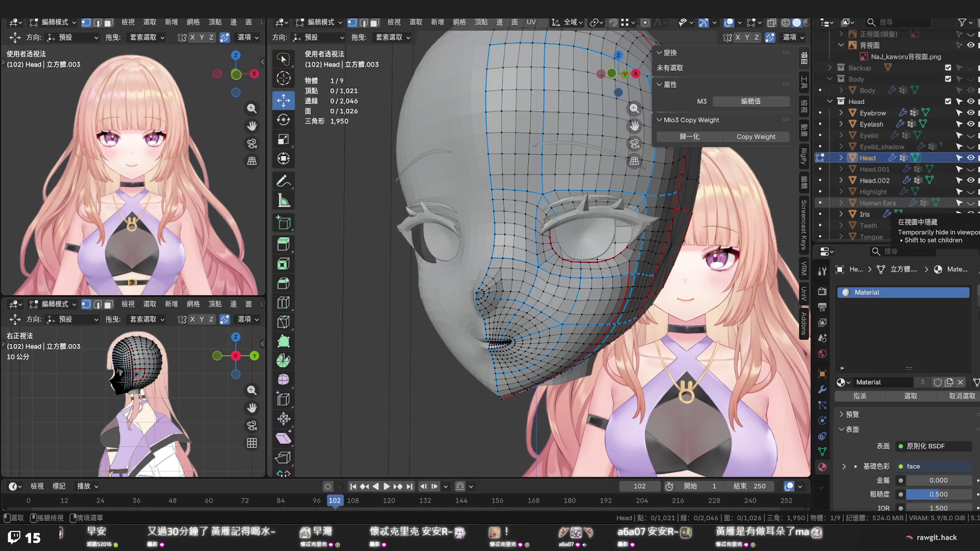
Unhide the Human Ears object, check it from side and three-quarter views, and save
{"action": "left_click", "coordinate": [970, 203]}
{"action": "left_click_drag", "start_coordinate": [628, 326], "coordinate": [563, 325]}
{"action": "scroll", "scroll_direction": "up", "scroll_amount": 3}
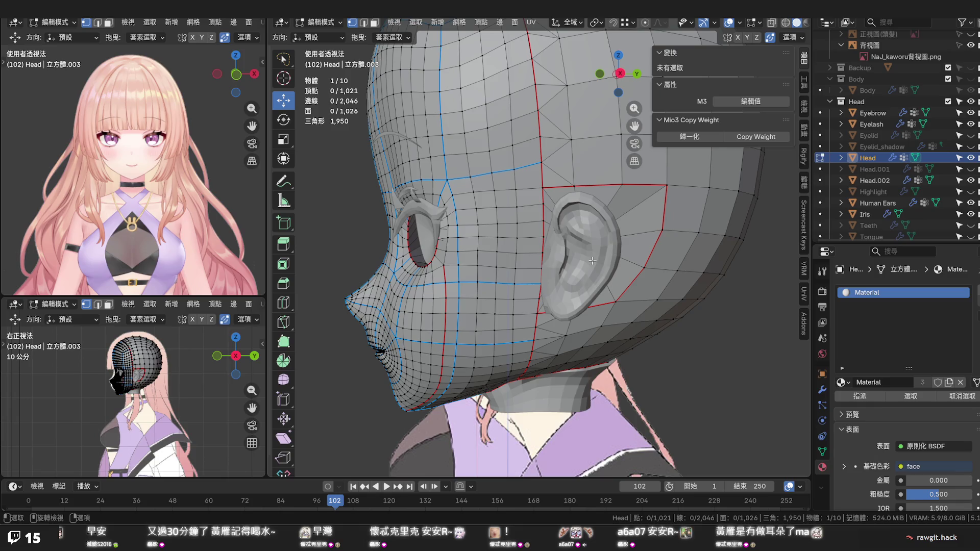
{"action": "scroll", "scroll_direction": "down", "scroll_amount": 3}
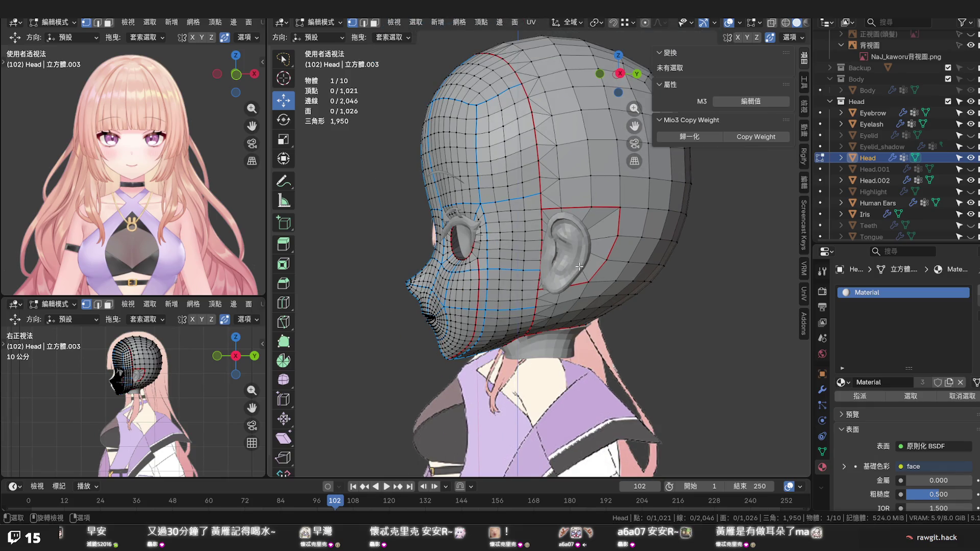
{"action": "left_click_drag", "start_coordinate": [580, 266], "coordinate": [551, 285]}
{"action": "key", "text": "ctrl+s"}
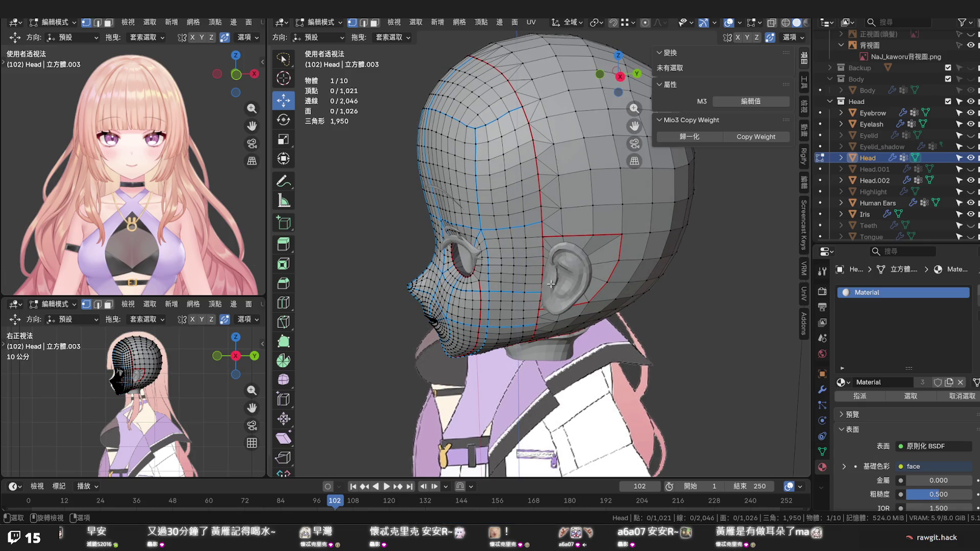
{"action": "scroll", "scroll_direction": "up", "scroll_amount": 3}
{"action": "left_click_drag", "start_coordinate": [551, 281], "coordinate": [614, 289]}
{"action": "scroll", "scroll_direction": "up", "scroll_amount": 3}
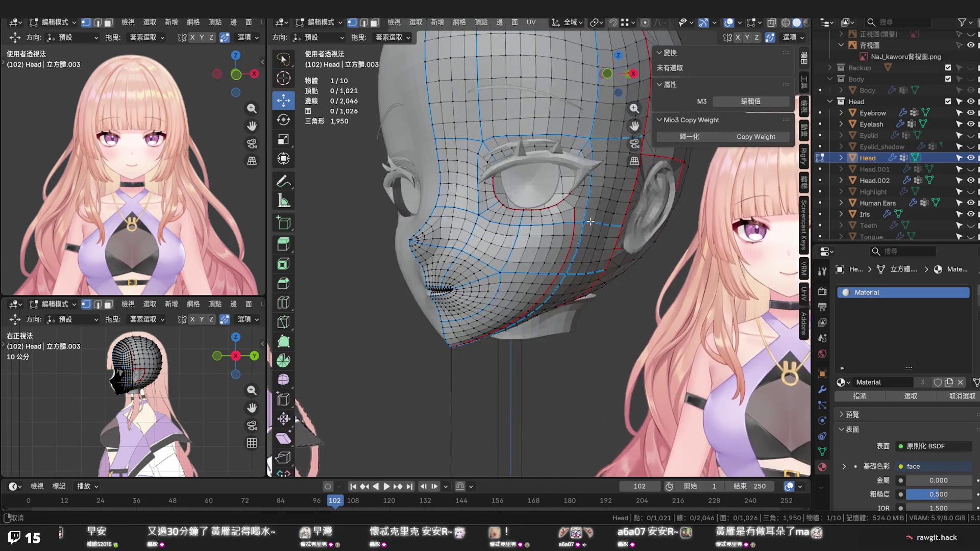
{"action": "scroll", "scroll_direction": "up", "scroll_amount": 3}
{"action": "left_click_drag", "start_coordinate": [571, 246], "coordinate": [490, 222]}
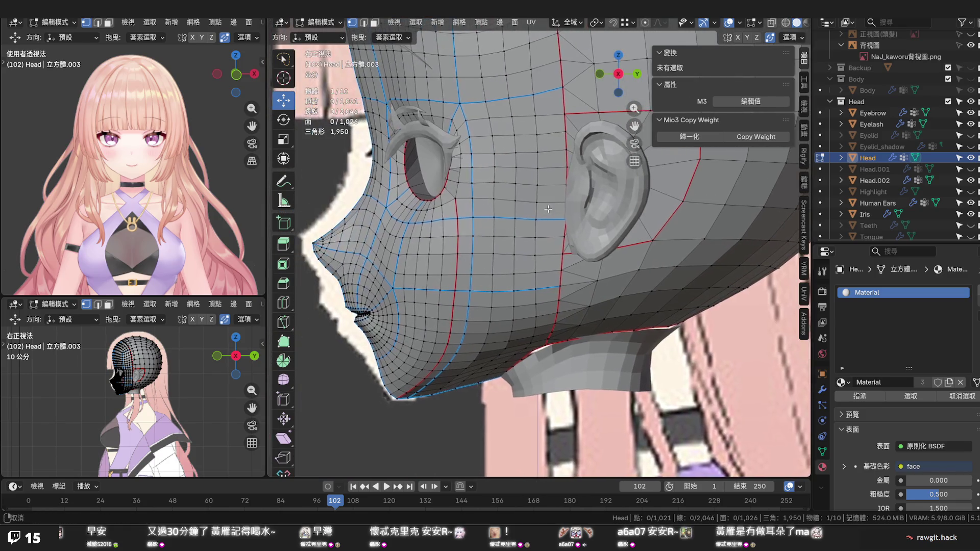
{"action": "scroll", "scroll_direction": "up", "scroll_amount": 3}
{"action": "scroll", "scroll_direction": "down", "scroll_amount": 3}
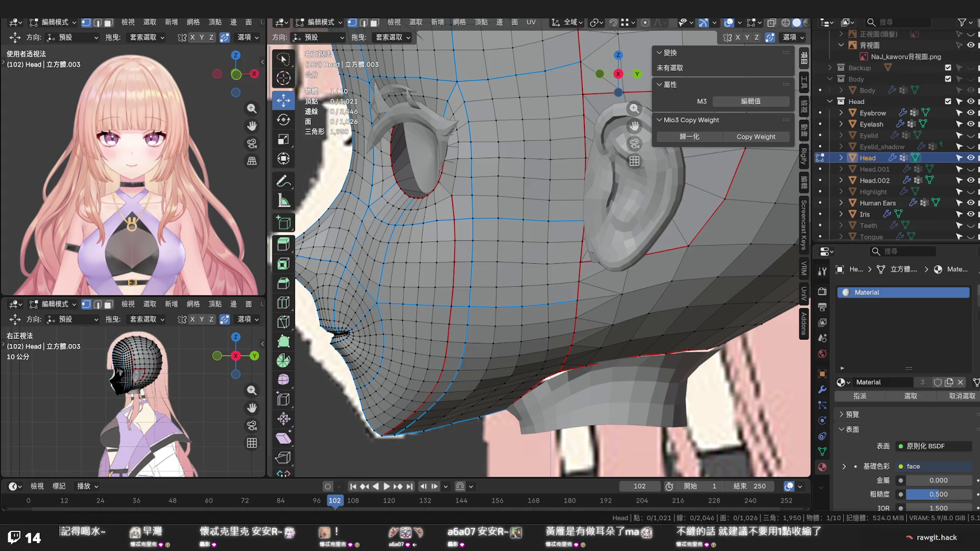
{"action": "left_click_drag", "start_coordinate": [507, 291], "coordinate": [478, 352]}
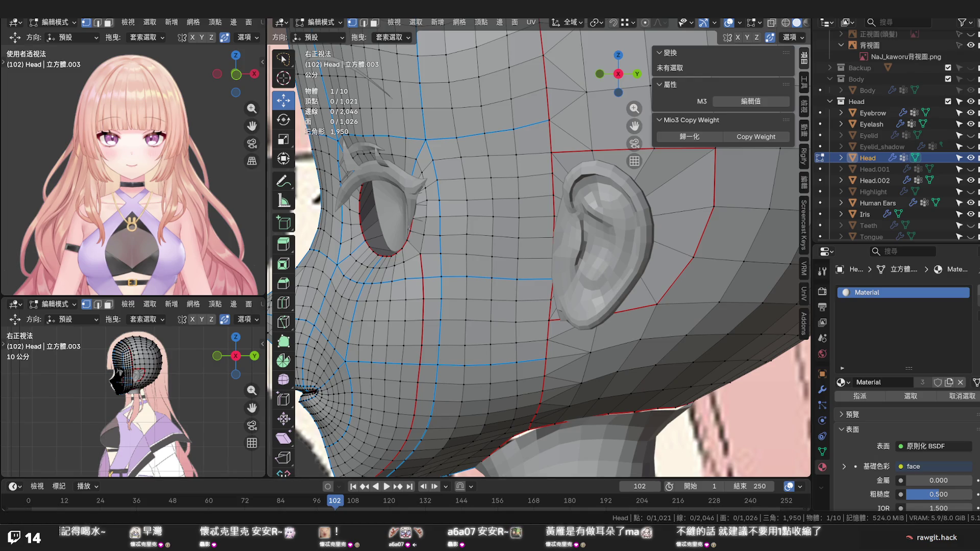
{"action": "scroll", "scroll_direction": "down", "scroll_amount": 3}
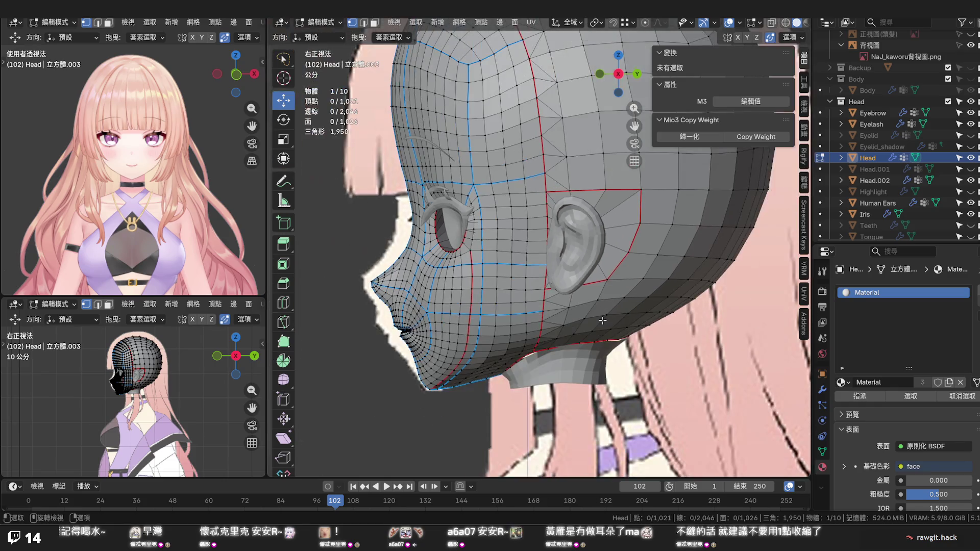
{"action": "left_click_drag", "start_coordinate": [597, 327], "coordinate": [581, 368]}
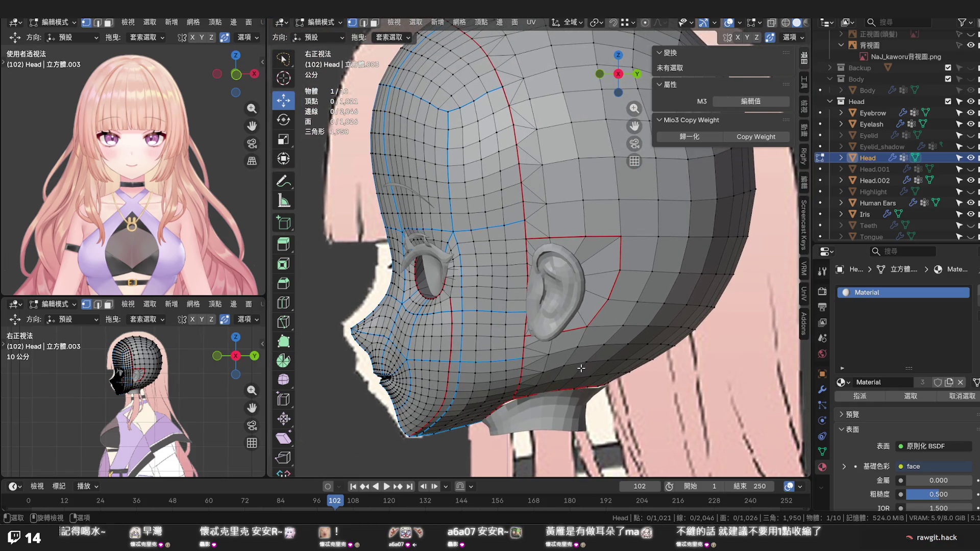
{"action": "left_click_drag", "start_coordinate": [513, 335], "coordinate": [554, 367]}
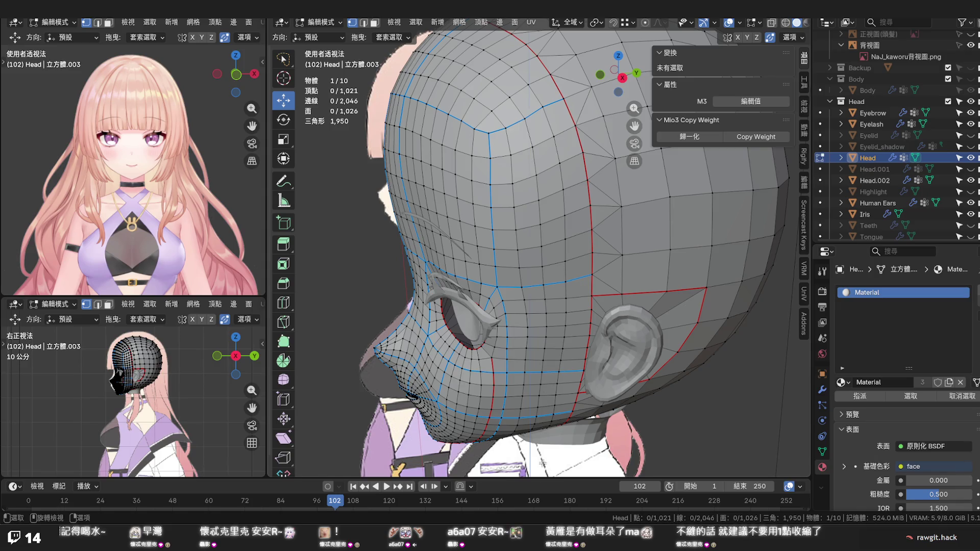
{"action": "left_click_drag", "start_coordinate": [533, 242], "coordinate": [585, 225]}
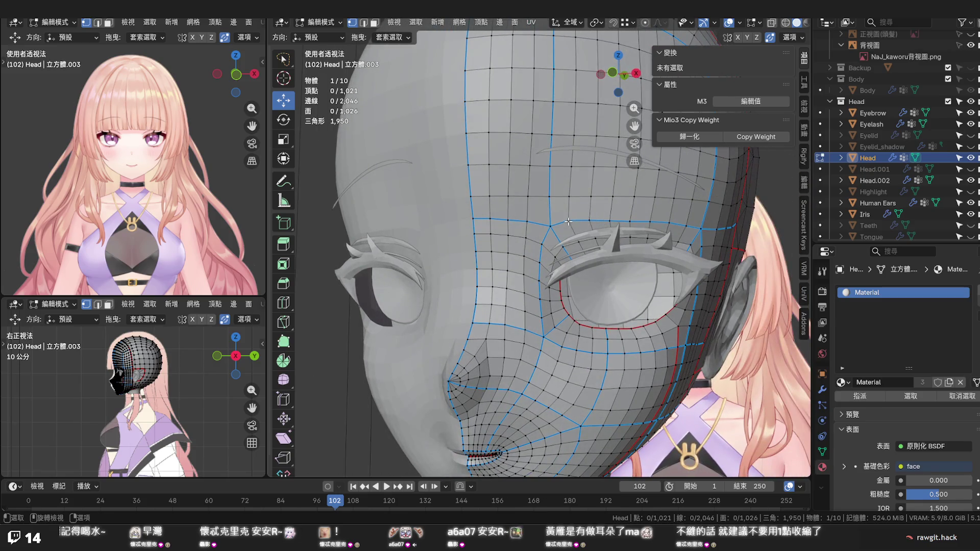
Slide the vertex above the eye twice along its edge
{"action": "left_click", "coordinate": [568, 220]}
{"action": "scroll", "scroll_direction": "up", "scroll_amount": 3}
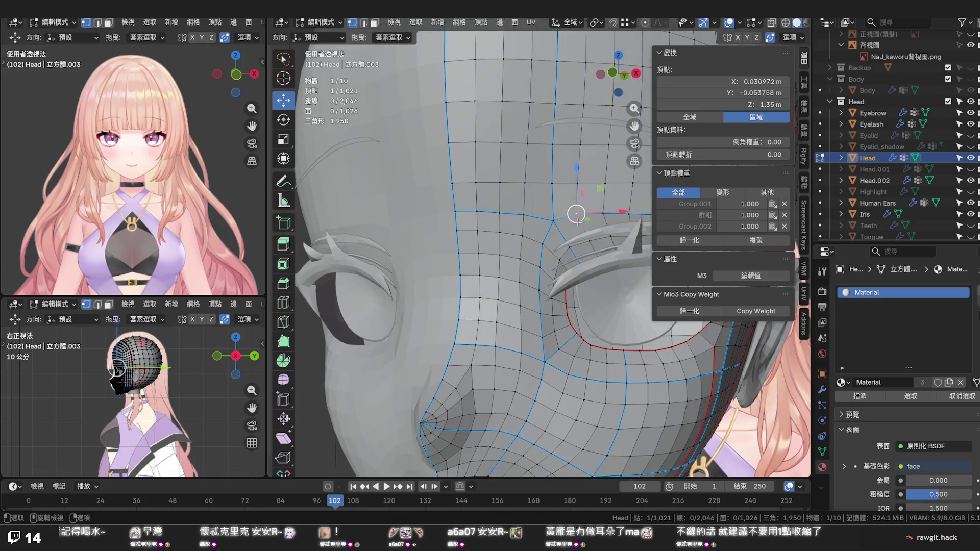
{"action": "scroll", "scroll_direction": "up", "scroll_amount": 3}
{"action": "key", "text": "g"}
{"action": "key", "text": "g"}
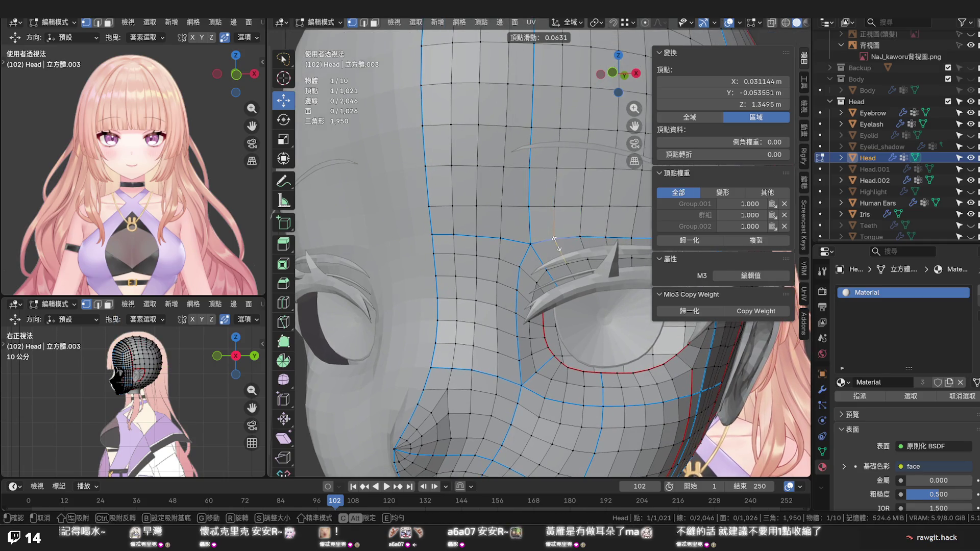
{"action": "left_click", "coordinate": [579, 238]}
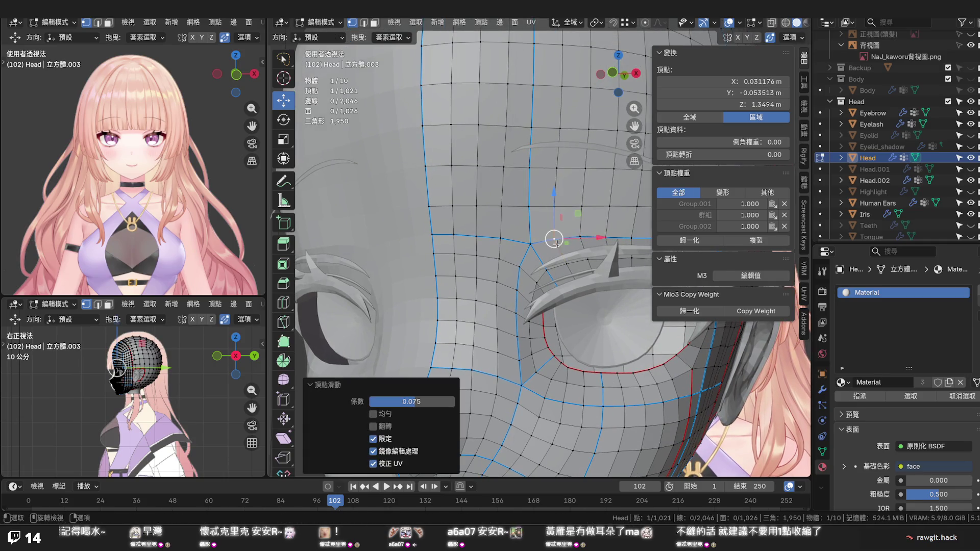
{"action": "left_click", "coordinate": [581, 237]}
{"action": "key", "text": "g"}
{"action": "key", "text": "g"}
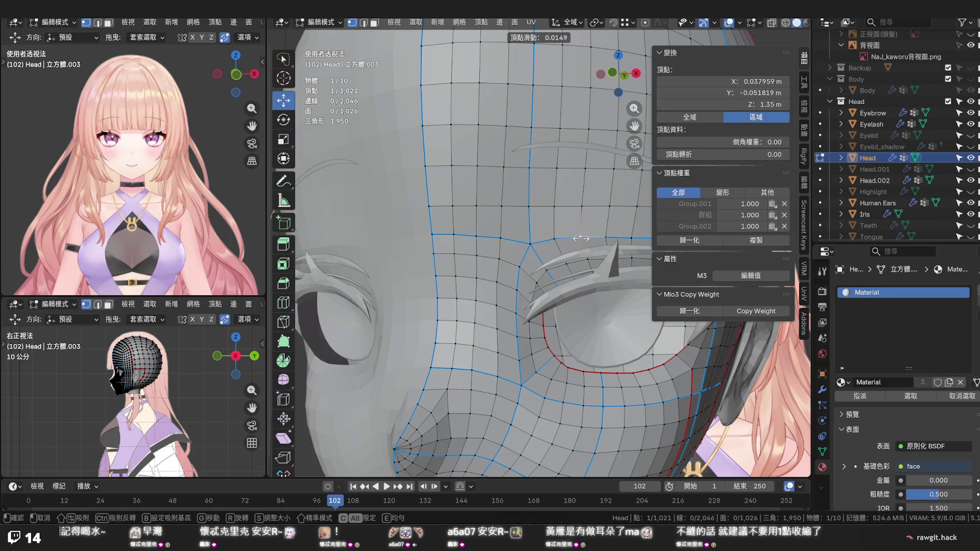
{"action": "left_click", "coordinate": [588, 255]}
From a side view, slide the cheek vertex toward the ear by factor 0.051
{"action": "scroll", "scroll_direction": "down", "scroll_amount": 3}
{"action": "left_click_drag", "start_coordinate": [589, 255], "coordinate": [551, 260]}
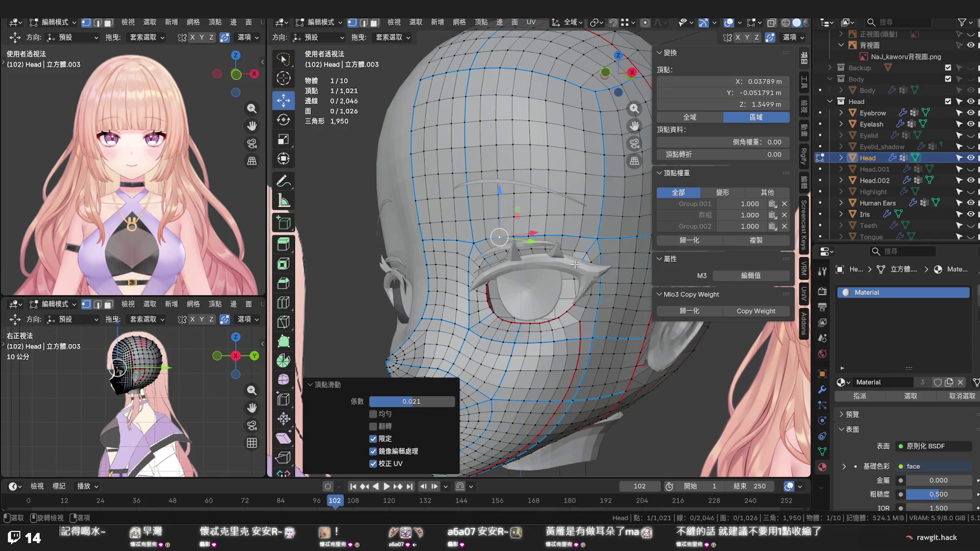
{"action": "left_click_drag", "start_coordinate": [557, 306], "coordinate": [559, 267]}
{"action": "left_click_drag", "start_coordinate": [568, 278], "coordinate": [533, 279]}
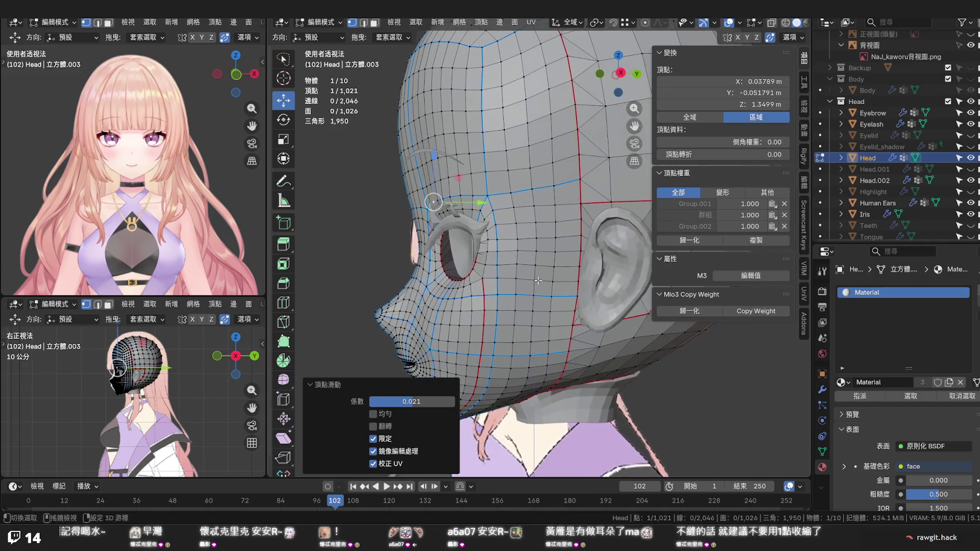
{"action": "scroll", "scroll_direction": "up", "scroll_amount": 3}
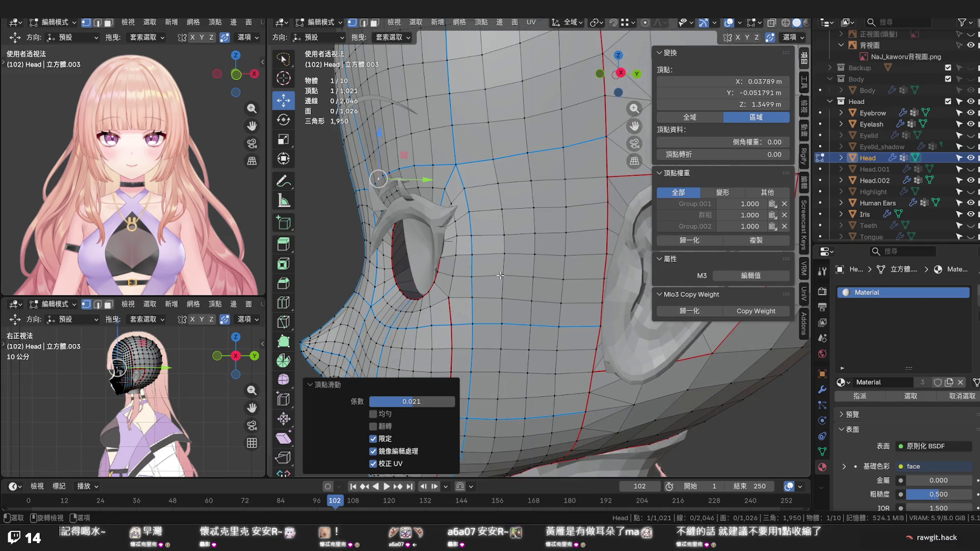
{"action": "left_click", "coordinate": [501, 275]}
{"action": "key", "text": "shift+v"}
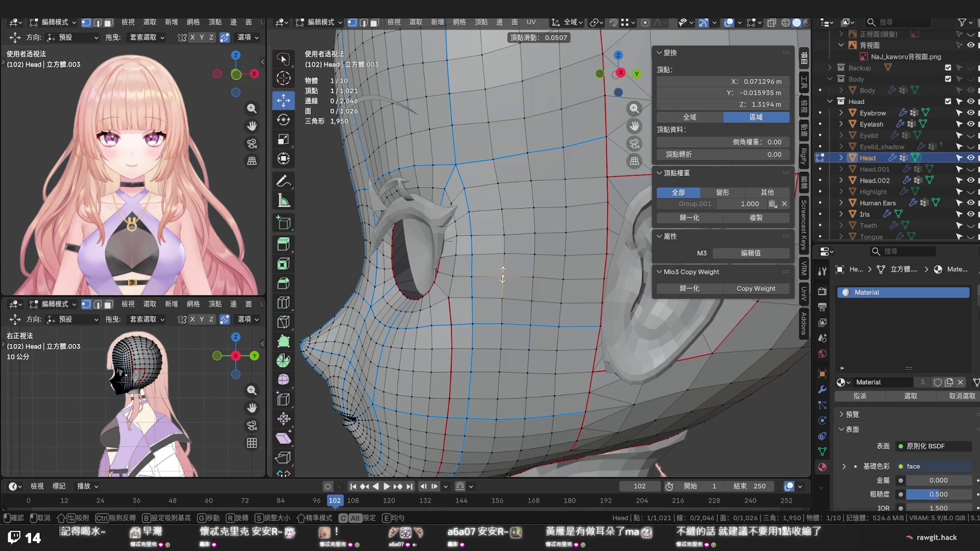
{"action": "left_click", "coordinate": [502, 276]}
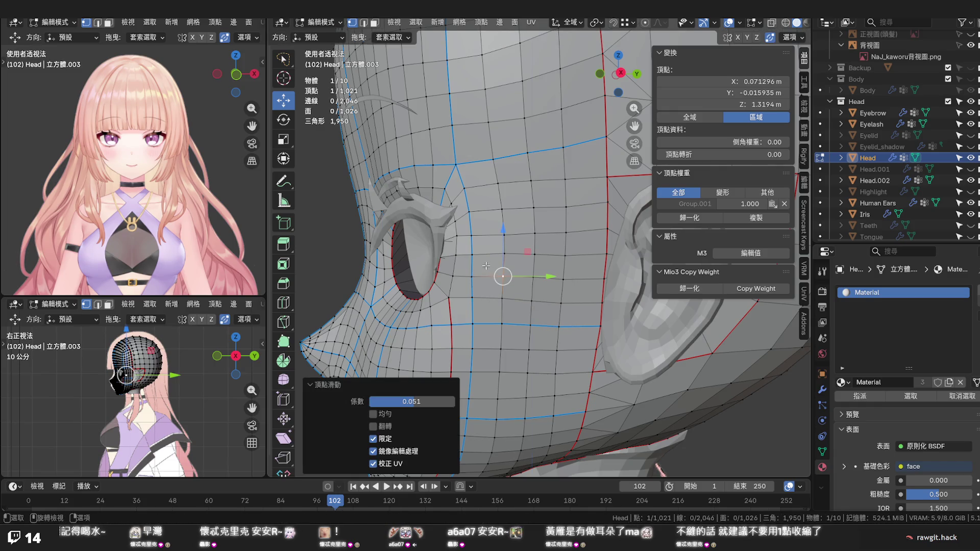
{"action": "scroll", "scroll_direction": "up", "scroll_amount": 3}
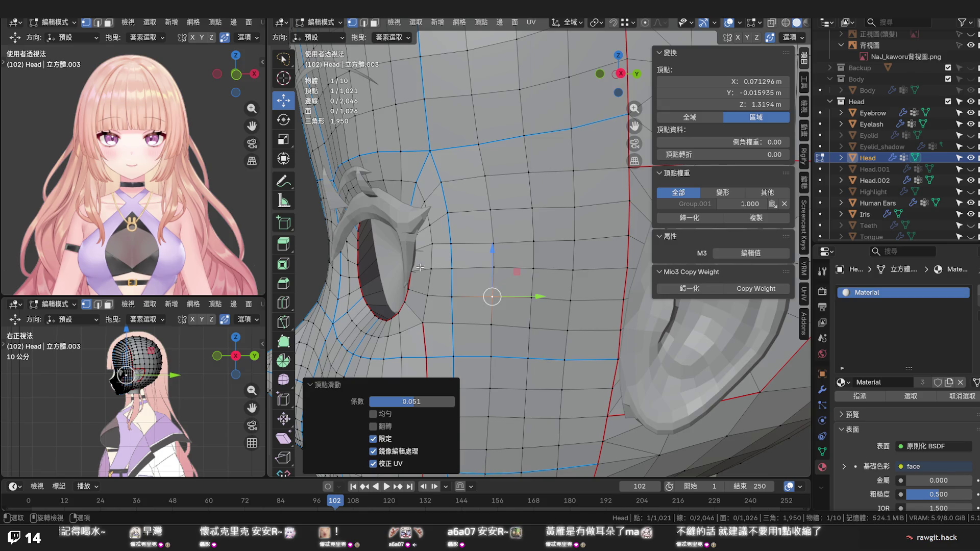
{"action": "scroll", "scroll_direction": "up", "scroll_amount": 3}
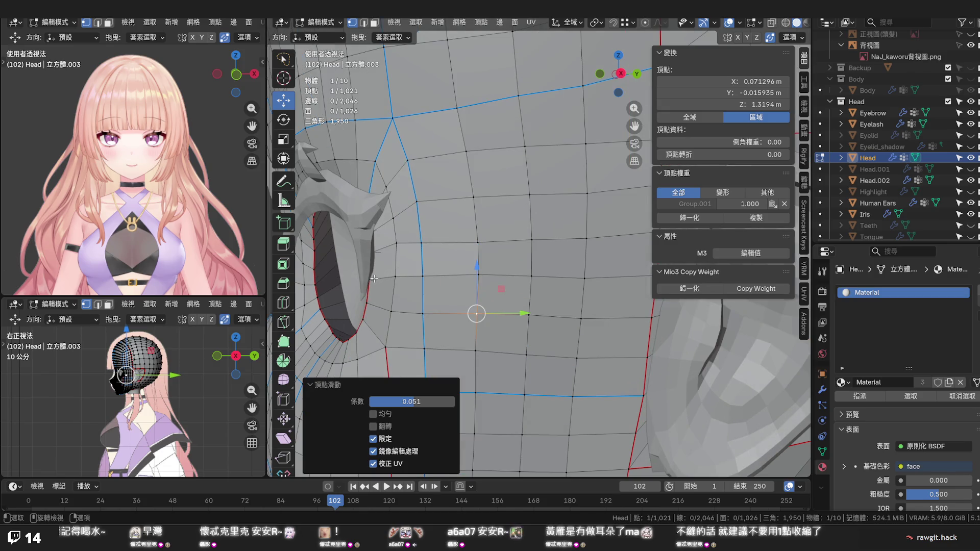
{"action": "left_click", "coordinate": [371, 280]}
In see-through Right Ortho view, nudge several temple vertices near the ear loop slightly along Y
{"action": "key", "text": "alt+z"}
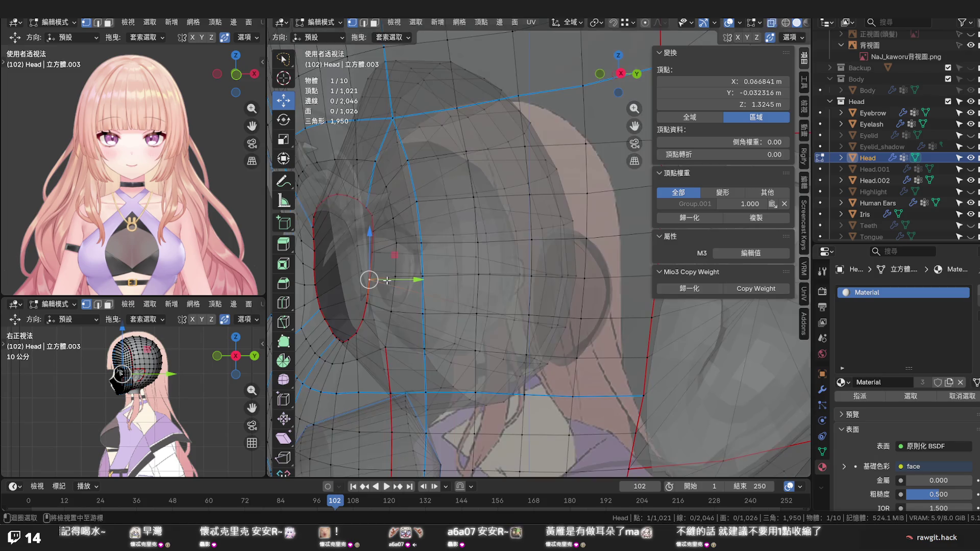
{"action": "key", "text": "KP_3"}
{"action": "key", "text": "KP_Decimal"}
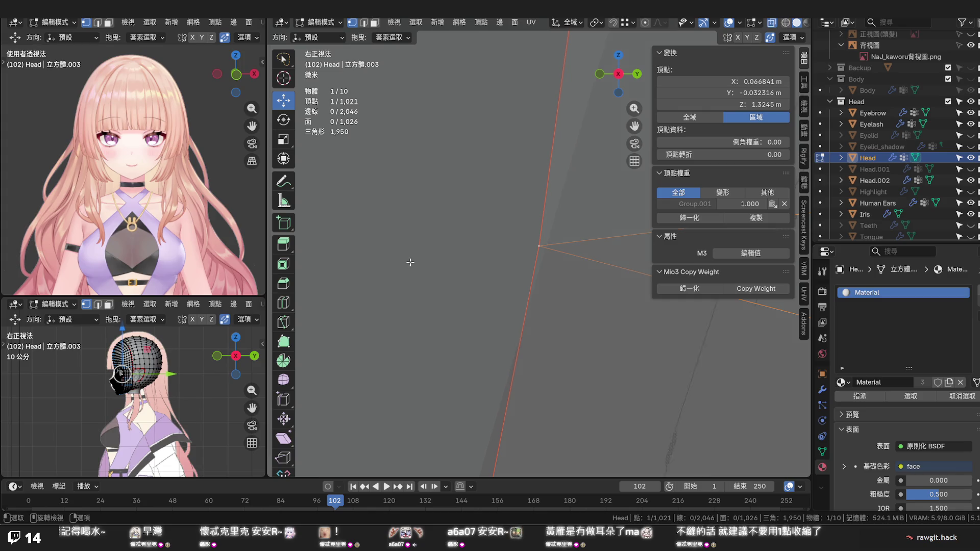
{"action": "scroll", "scroll_direction": "down", "scroll_amount": 3}
{"action": "scroll", "scroll_direction": "down", "scroll_amount": 3}
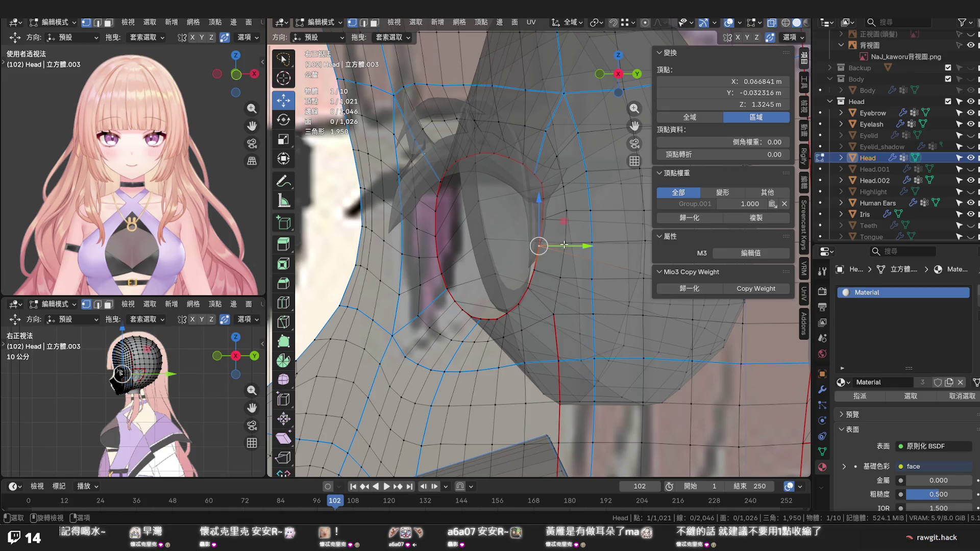
{"action": "left_click_drag", "start_coordinate": [572, 246], "coordinate": [572, 248]}
{"action": "key", "text": "ctrl+z"}
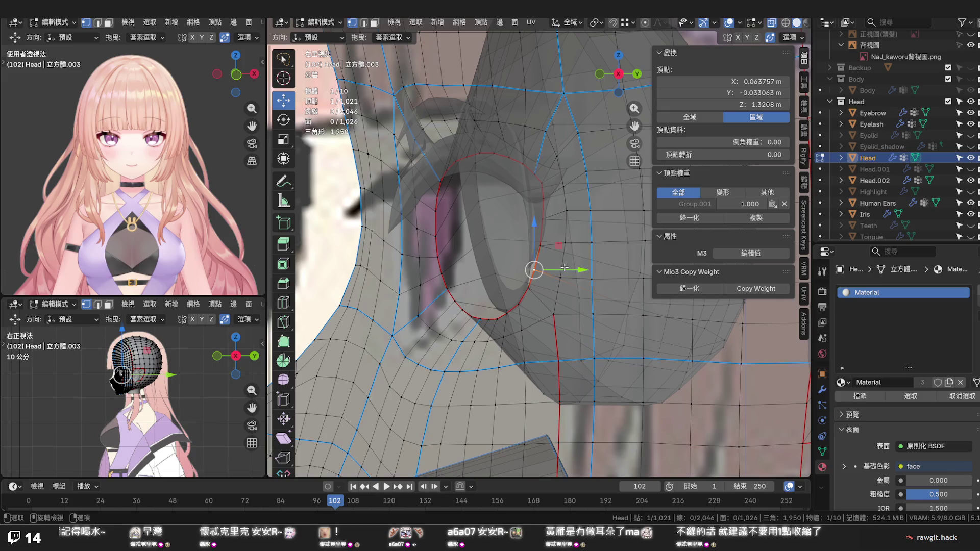
{"action": "left_click_drag", "start_coordinate": [566, 270], "coordinate": [570, 270]}
{"action": "left_click", "coordinate": [544, 220]}
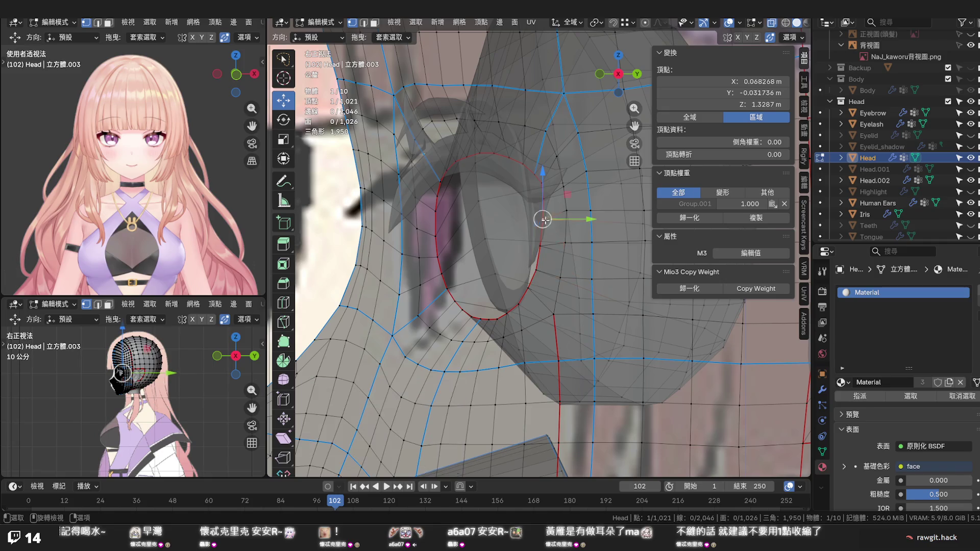
{"action": "left_click_drag", "start_coordinate": [563, 220], "coordinate": [565, 219]}
{"action": "left_click", "coordinate": [591, 211]}
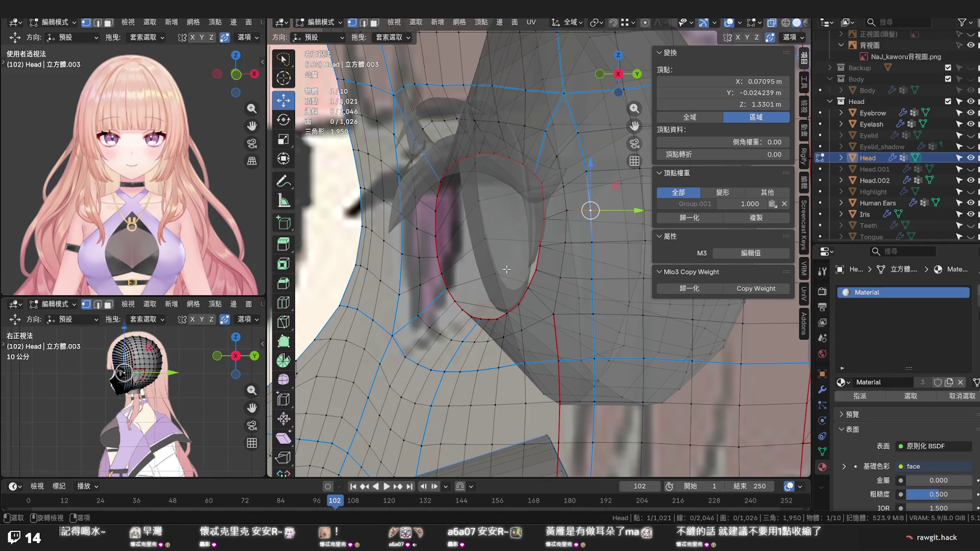
Check from the front that the eye-socket loop traces the eye, toggling X-ray on and off
{"action": "key", "text": "KP_1"}
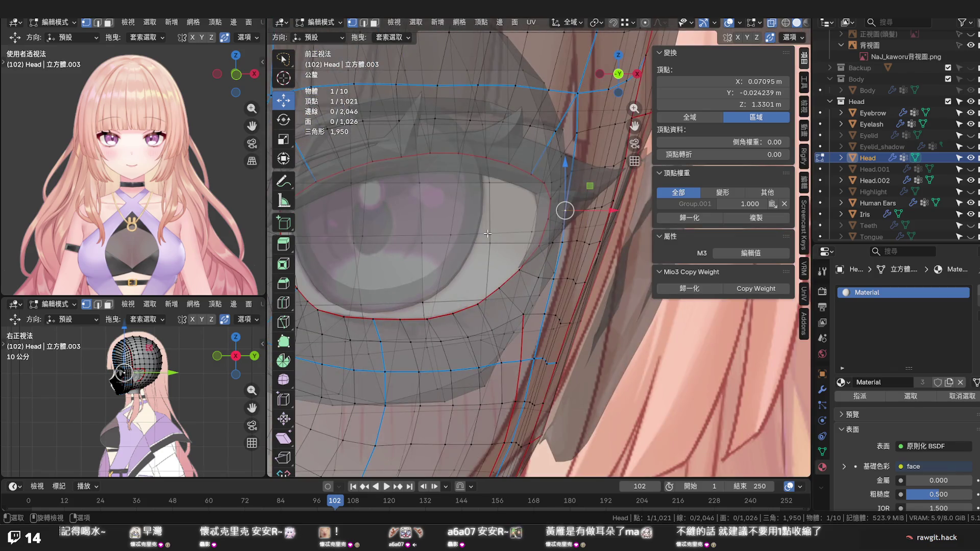
{"action": "scroll", "scroll_direction": "down", "scroll_amount": 3}
{"action": "left_click_drag", "start_coordinate": [485, 267], "coordinate": [603, 280]}
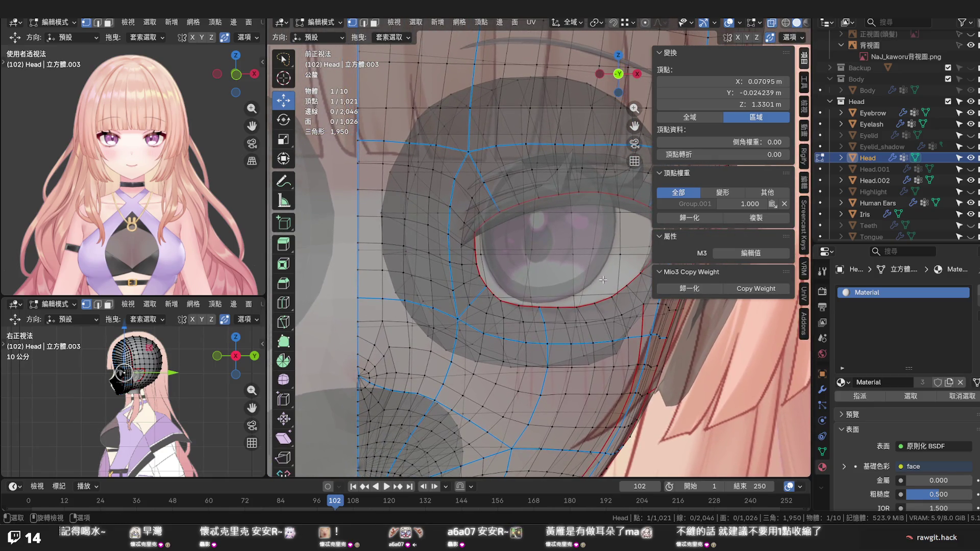
{"action": "key", "text": "alt+z"}
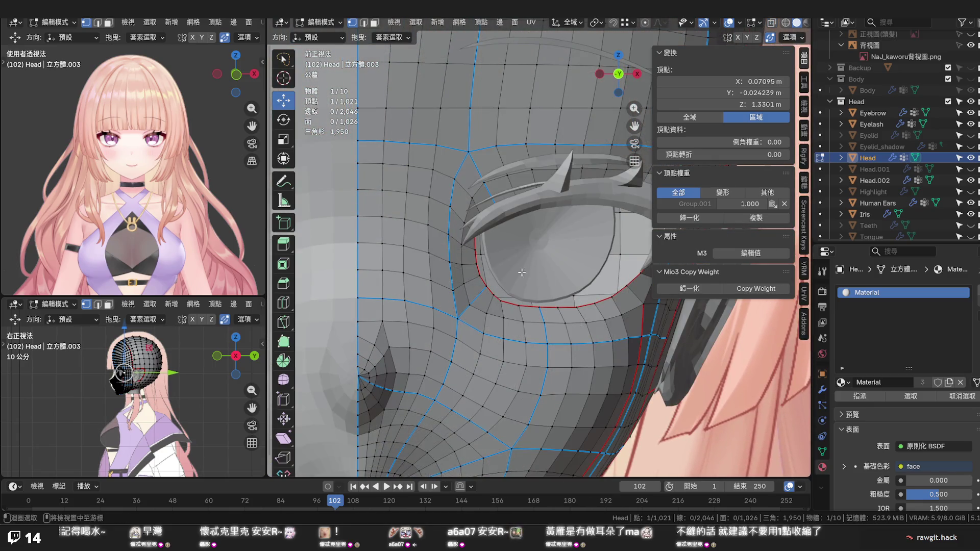
{"action": "key", "text": "alt+z"}
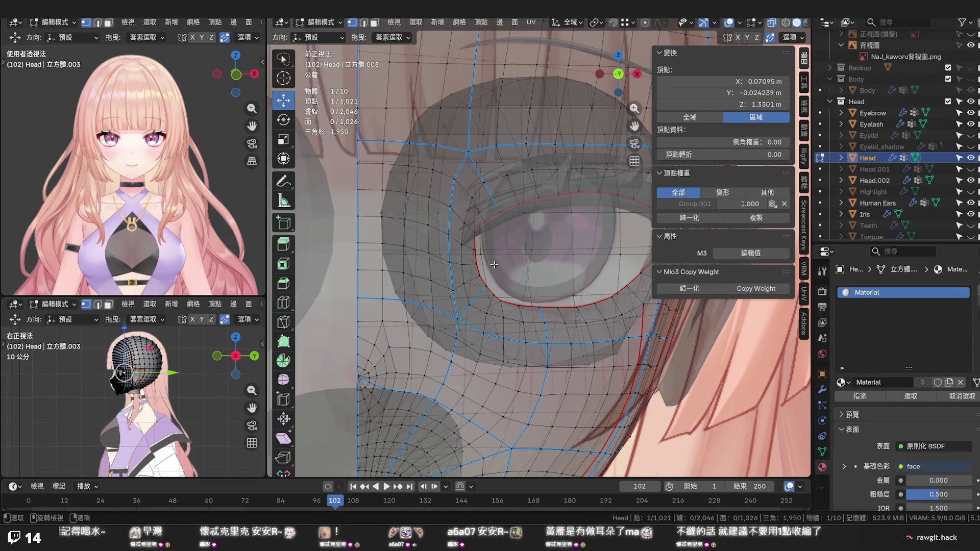
{"action": "key", "text": "alt+z"}
{"action": "key", "text": "alt+z"}
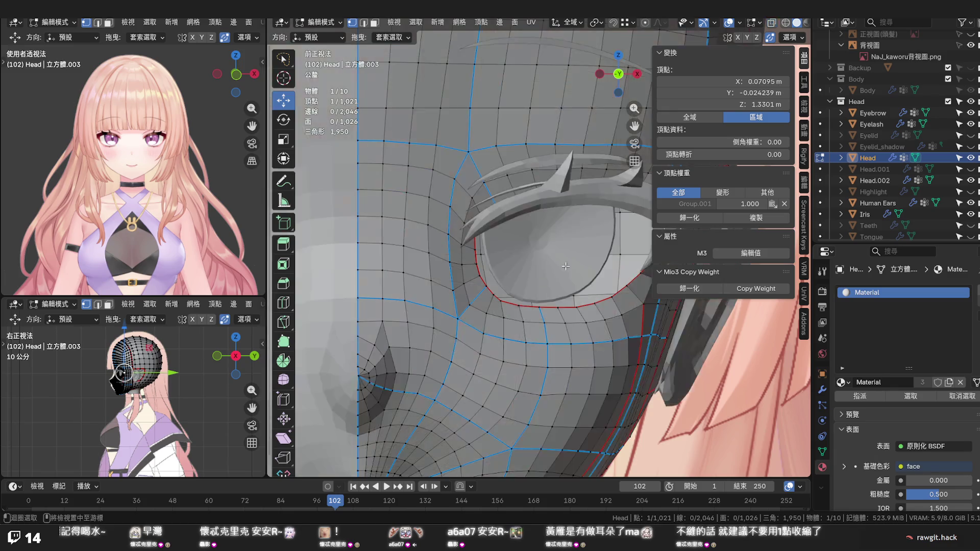
{"action": "key", "text": "alt+z"}
{"action": "scroll", "scroll_direction": "down", "scroll_amount": 3}
{"action": "left_click_drag", "start_coordinate": [569, 264], "coordinate": [437, 275]}
{"action": "scroll", "scroll_direction": "down", "scroll_amount": 3}
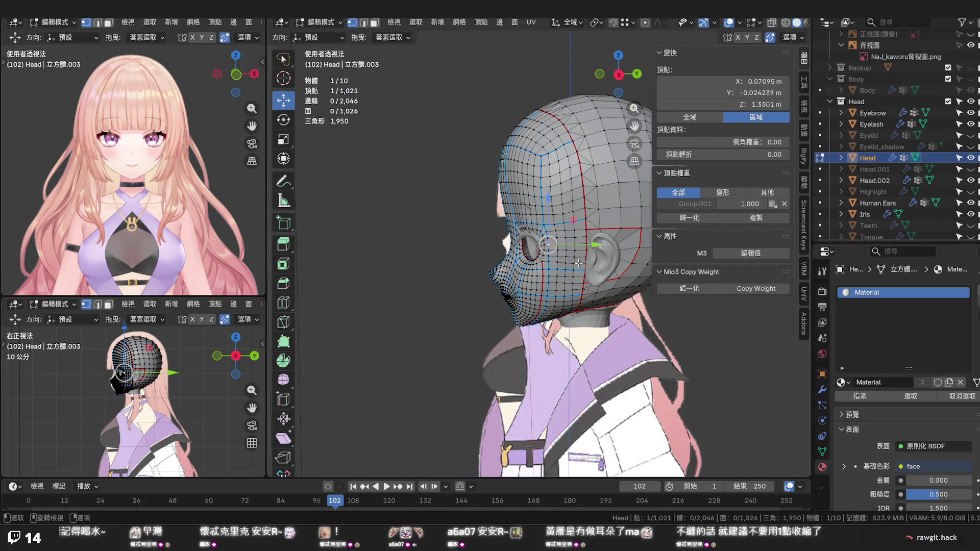
Mark the edge loop around the side of the head as a seam
{"action": "left_click", "coordinate": [503, 241]}
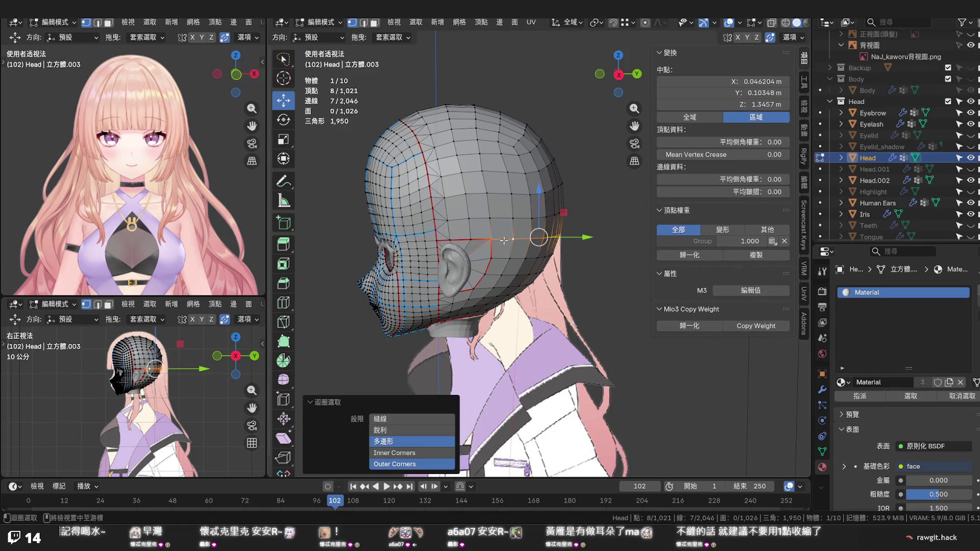
{"action": "key", "text": "2"}
{"action": "key", "text": "ctrl+e"}
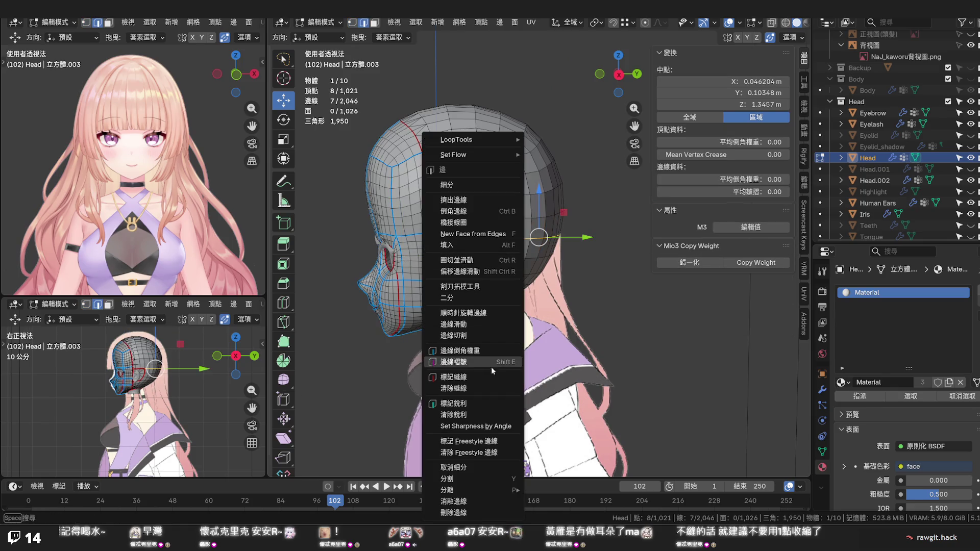
{"action": "left_click", "coordinate": [490, 379]}
{"action": "left_click", "coordinate": [539, 279]}
{"action": "left_click_drag", "start_coordinate": [539, 278], "coordinate": [505, 195]}
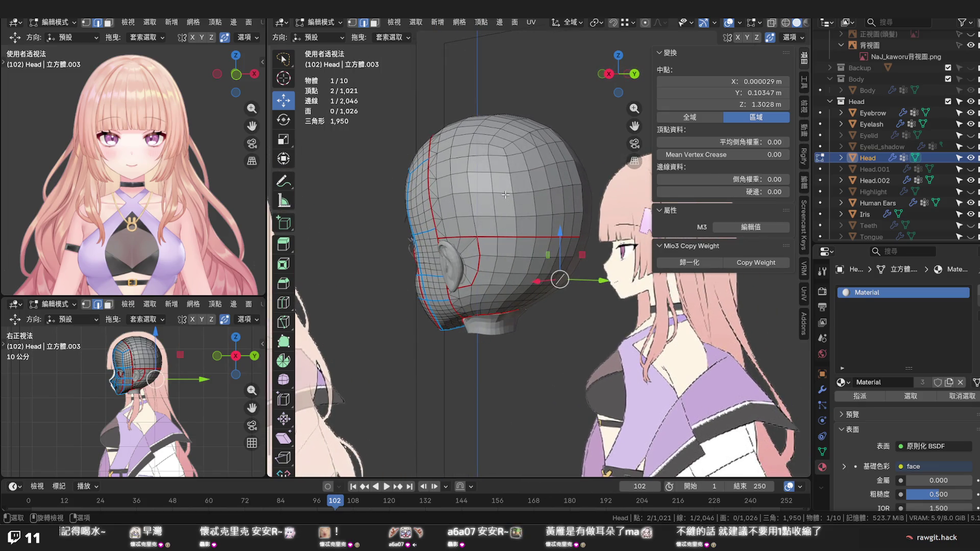
Test the seam by selecting and hiding the crown island and the eyeball, then reveal everything
{"action": "key", "text": "3"}
{"action": "left_click", "coordinate": [505, 195]}
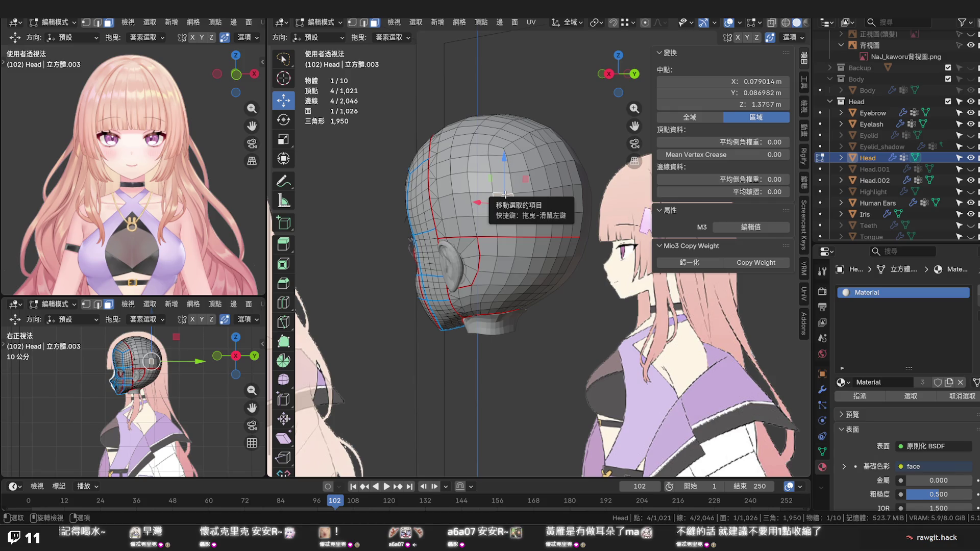
{"action": "key", "text": "l"}
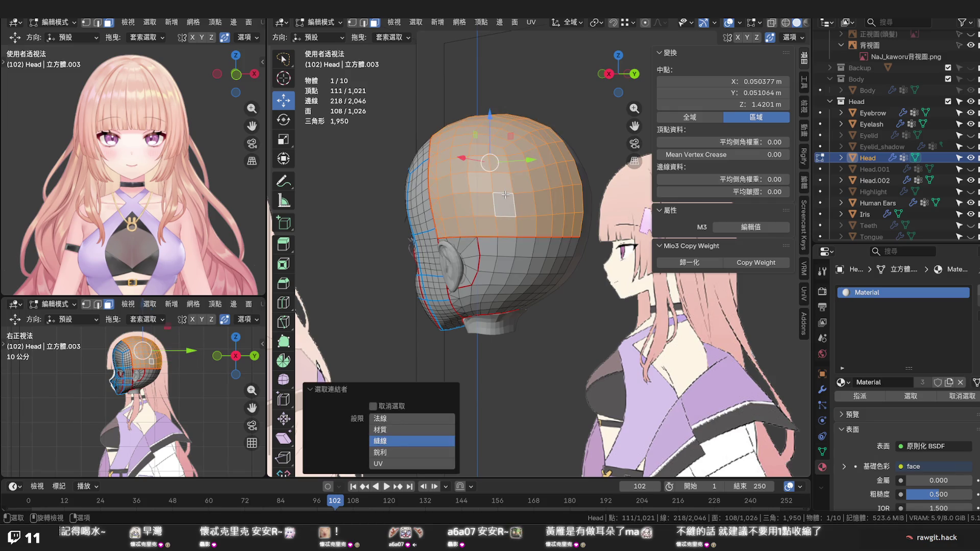
{"action": "key", "text": "h"}
{"action": "left_click_drag", "start_coordinate": [505, 194], "coordinate": [495, 204]}
{"action": "left_click", "coordinate": [495, 205]}
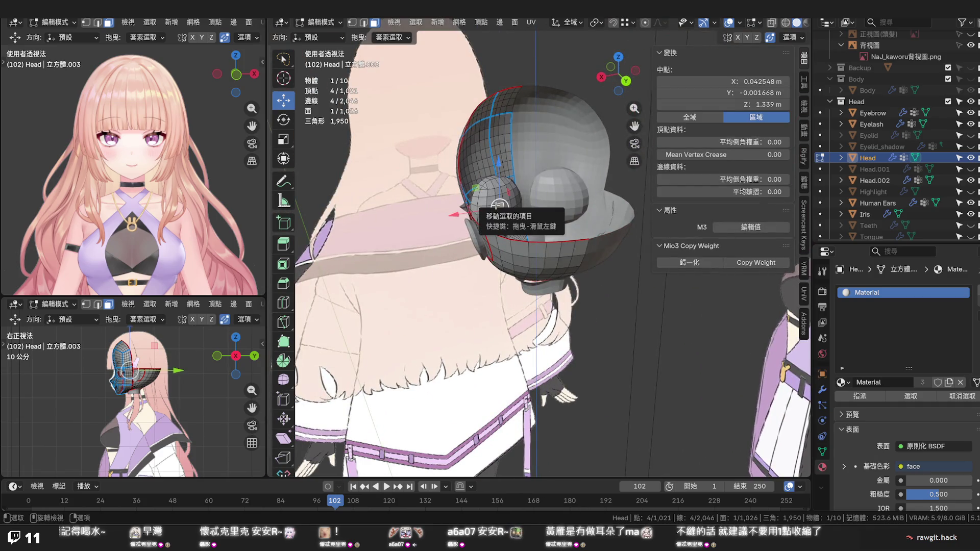
{"action": "key", "text": "l"}
{"action": "key", "text": "h"}
{"action": "key", "text": "alt+h"}
{"action": "key", "text": "KP_Decimal"}
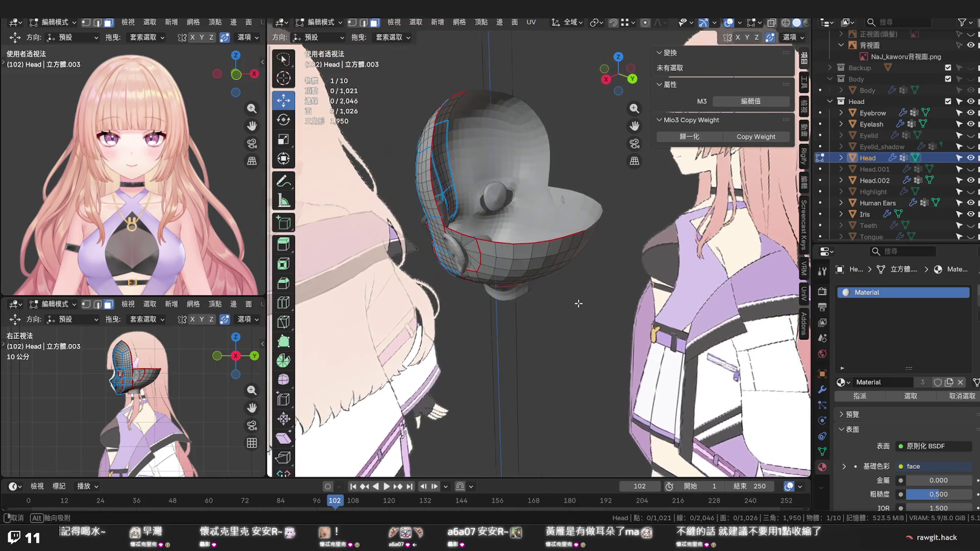
{"action": "key", "text": "KP_1"}
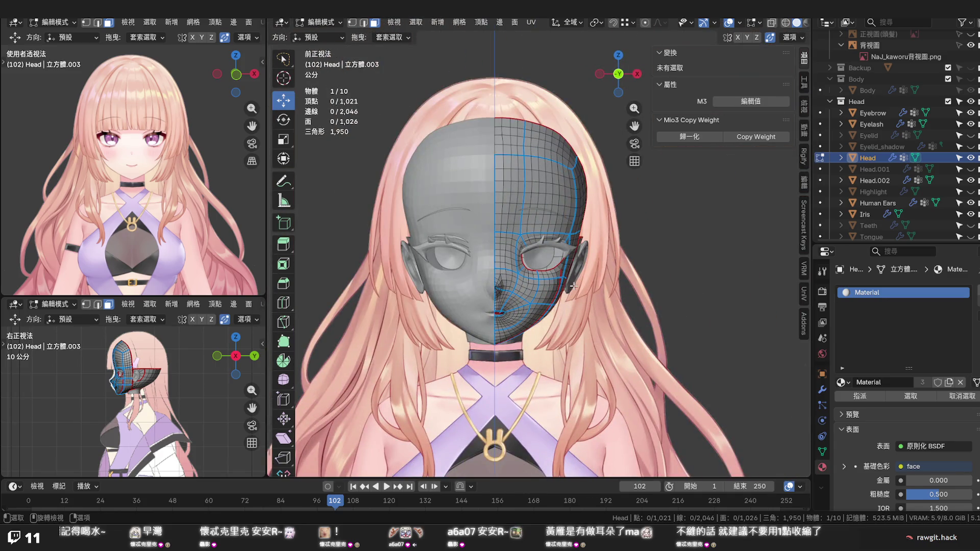
Inspect the face in Front Ortho with X-ray on and off, then switch to Object Mode
{"action": "scroll", "scroll_direction": "up", "scroll_amount": 3}
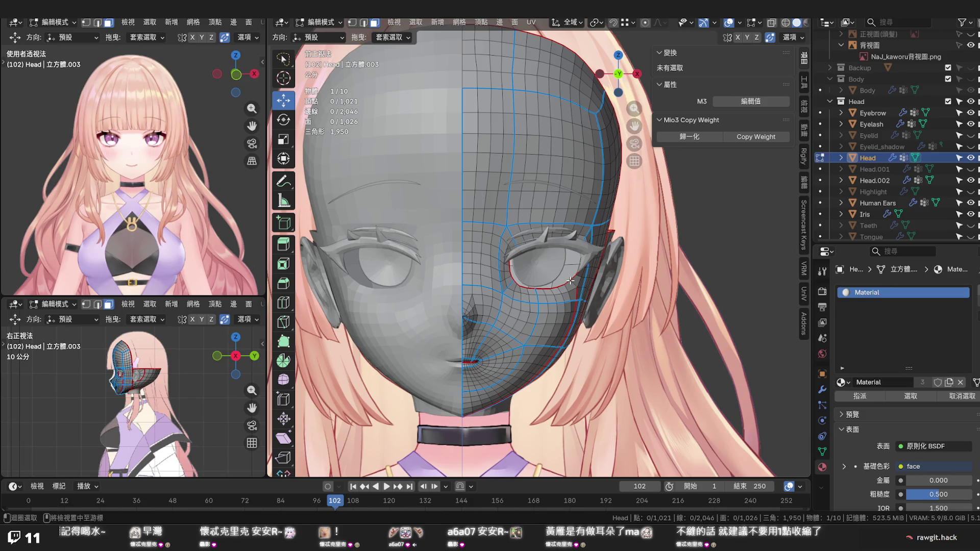
{"action": "key", "text": "alt+z"}
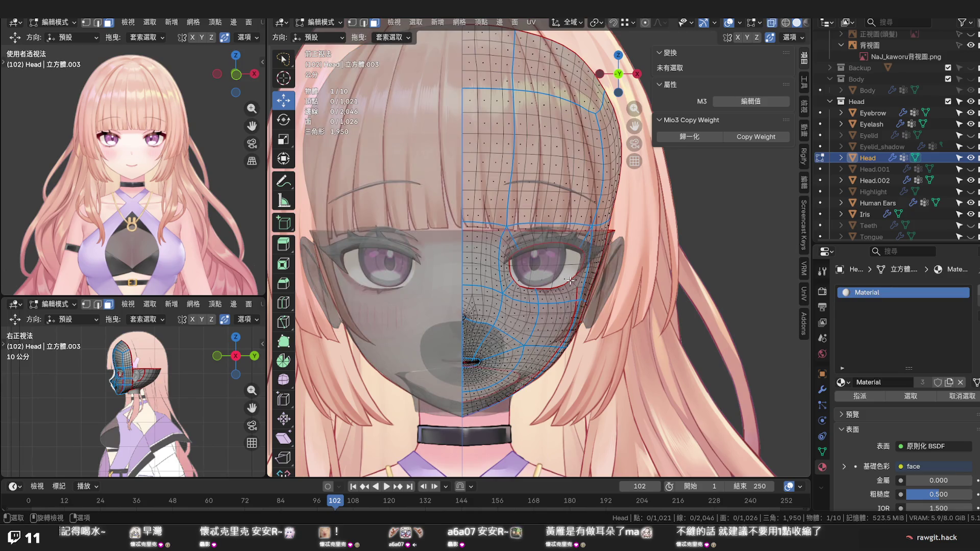
{"action": "scroll", "scroll_direction": "up", "scroll_amount": 3}
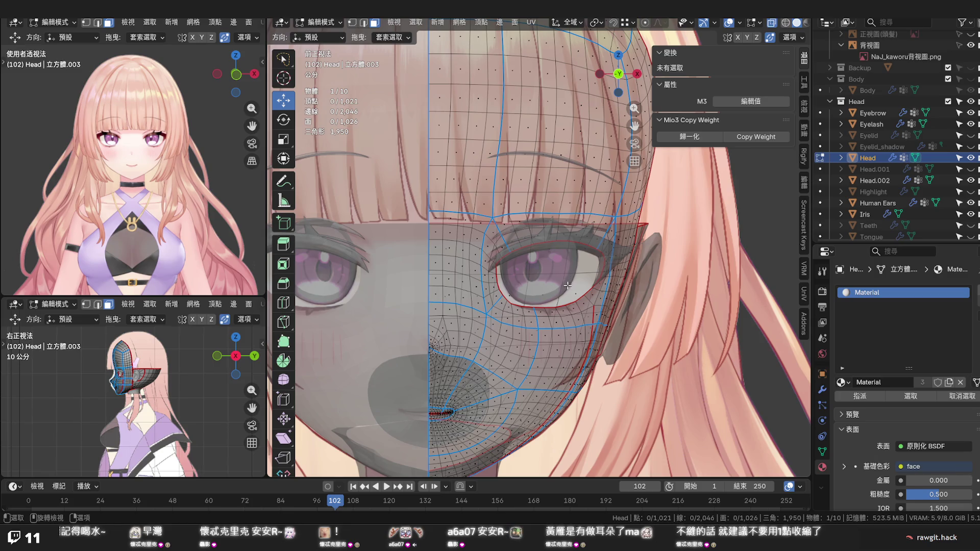
{"action": "scroll", "scroll_direction": "down", "scroll_amount": 3}
{"action": "left_click_drag", "start_coordinate": [566, 291], "coordinate": [448, 287]}
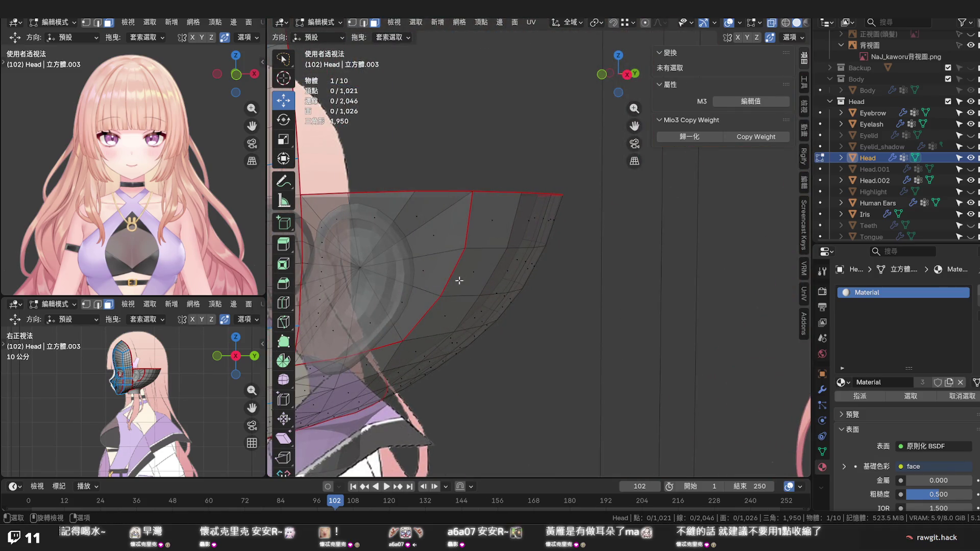
{"action": "key", "text": "KP_1"}
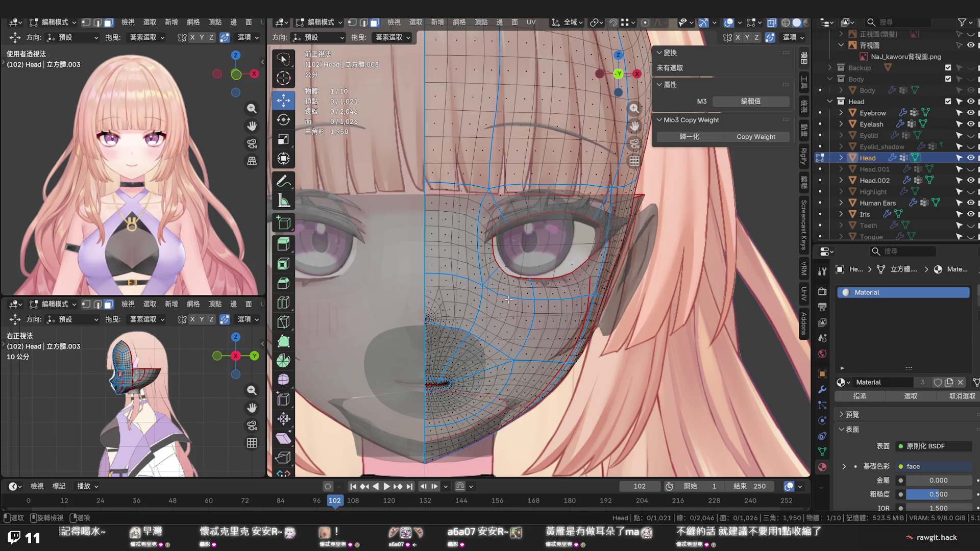
{"action": "key", "text": "alt+z"}
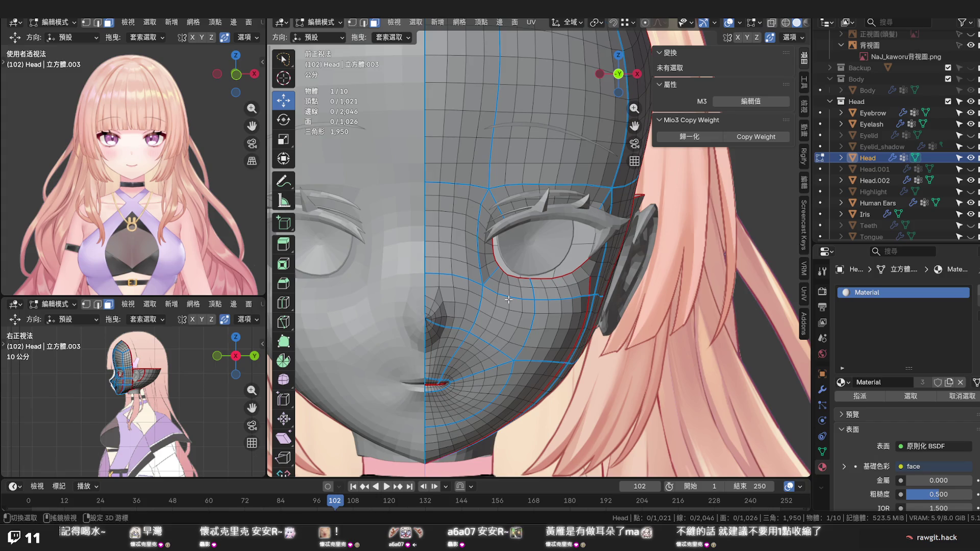
{"action": "left_click_drag", "start_coordinate": [505, 308], "coordinate": [500, 288]}
{"action": "key", "text": "Tab"}
Zoom into the nose and mouth in Right Ortho view and enter Edit Mode on the Head
{"action": "left_click", "coordinate": [624, 72]}
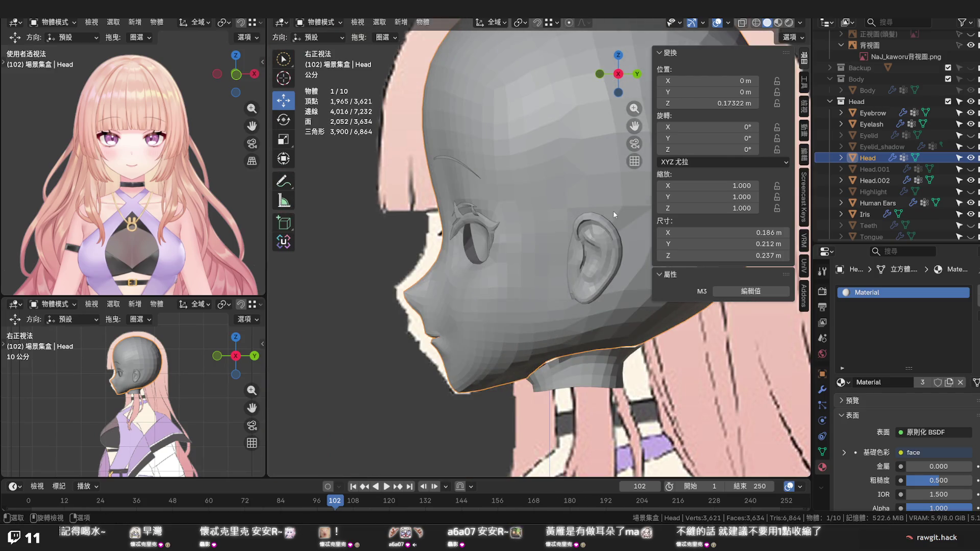
{"action": "scroll", "scroll_direction": "up", "scroll_amount": 3}
{"action": "scroll", "scroll_direction": "up", "scroll_amount": 3}
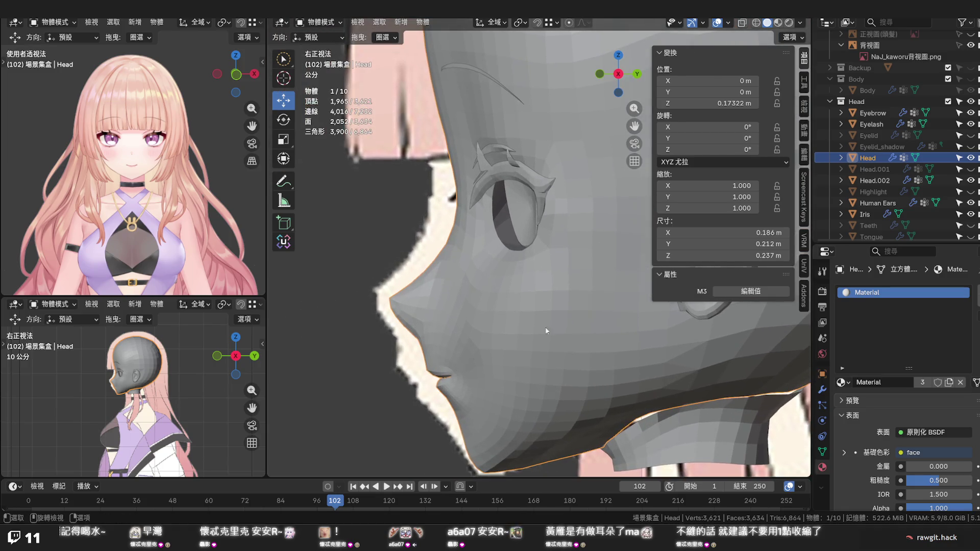
{"action": "scroll", "scroll_direction": "up", "scroll_amount": 3}
{"action": "scroll", "scroll_direction": "up", "scroll_amount": 3}
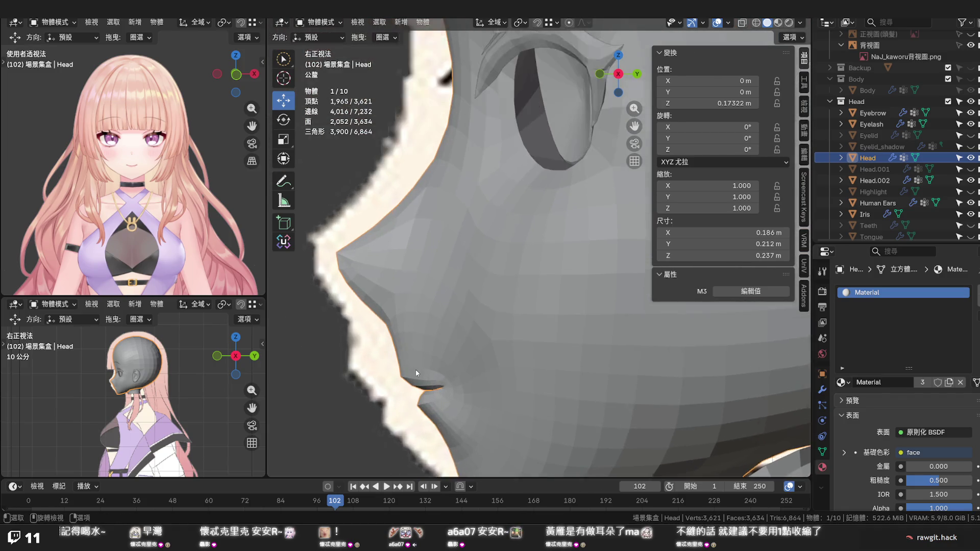
{"action": "key", "text": "Tab"}
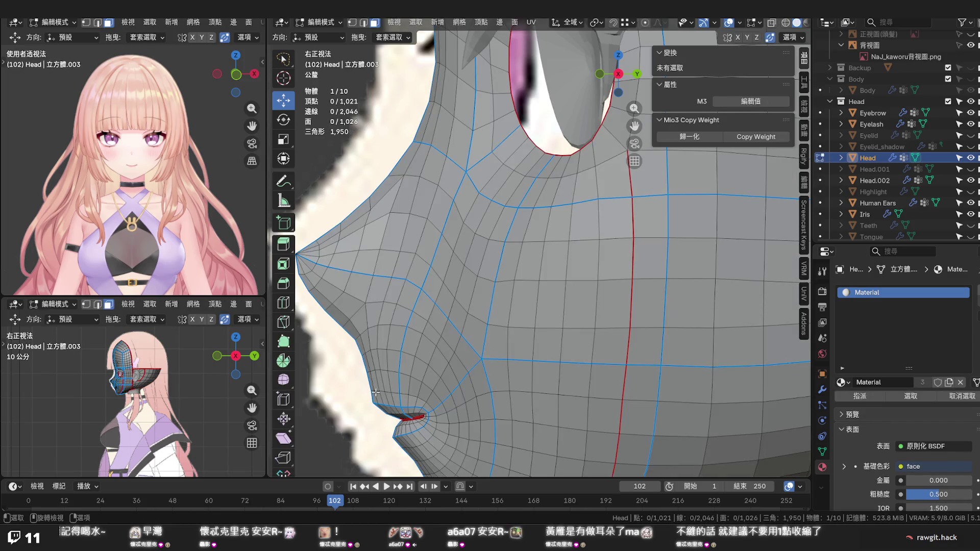
In vertex mode, move an upper-lip vertex along the Y axis
{"action": "key", "text": "1"}
{"action": "left_click", "coordinate": [372, 391]}
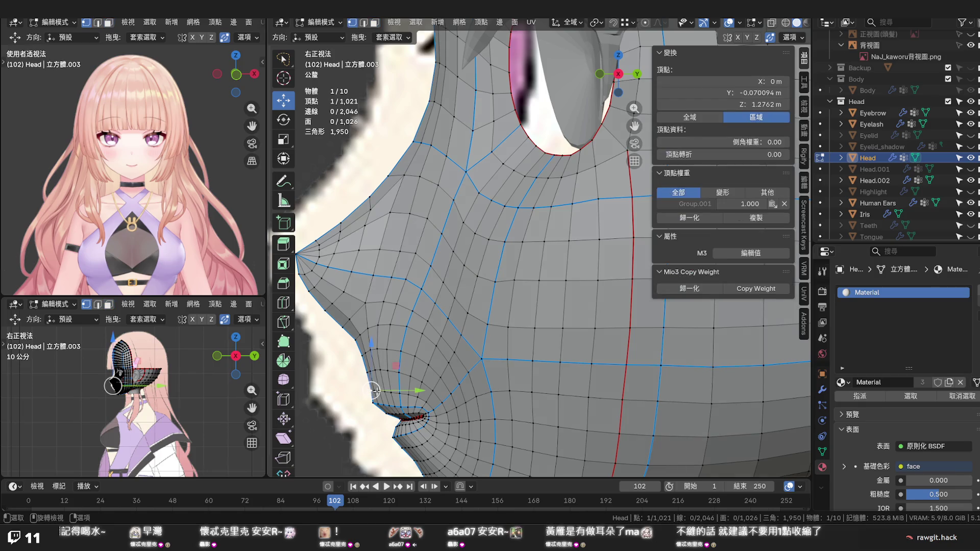
{"action": "left_click_drag", "start_coordinate": [388, 390], "coordinate": [388, 390]}
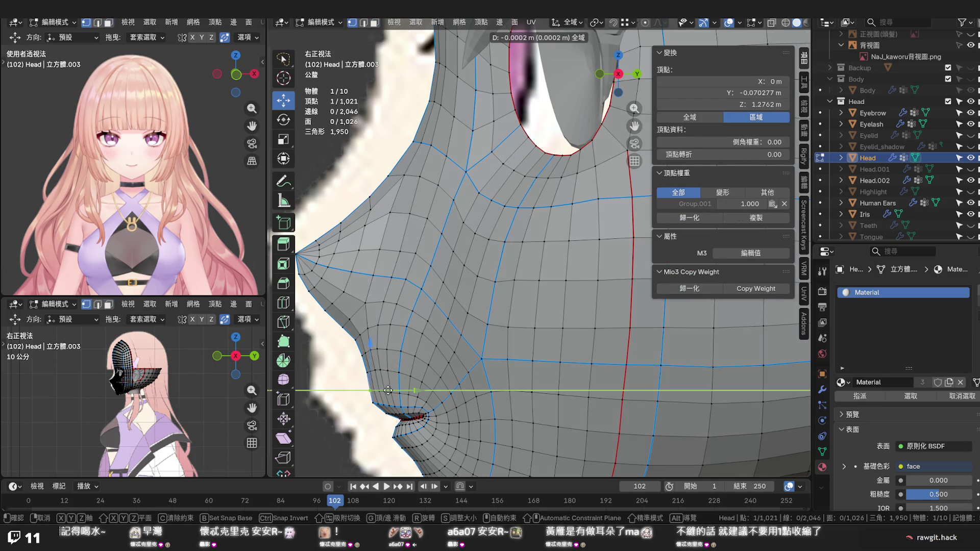
{"action": "right_click", "coordinate": [388, 391]}
{"action": "left_click", "coordinate": [415, 355]}
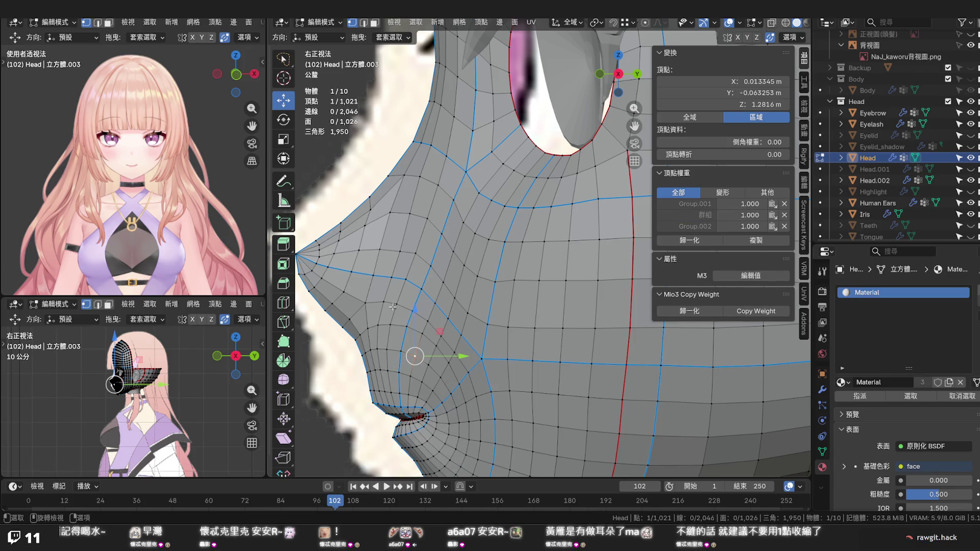
{"action": "scroll", "scroll_direction": "up", "scroll_amount": 3}
{"action": "scroll", "scroll_direction": "down", "scroll_amount": 3}
{"action": "left_click", "coordinate": [433, 376]}
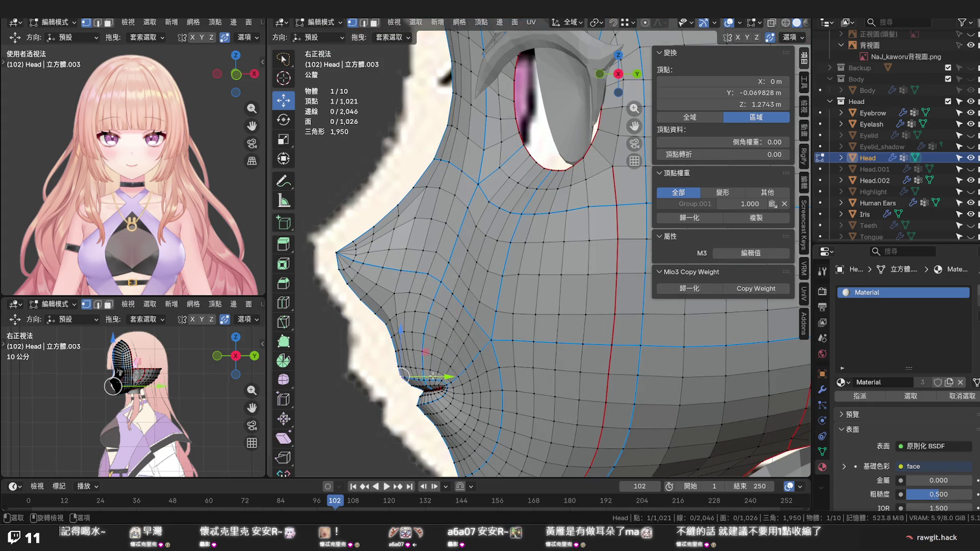
{"action": "key", "text": "g"}
{"action": "key", "text": "y"}
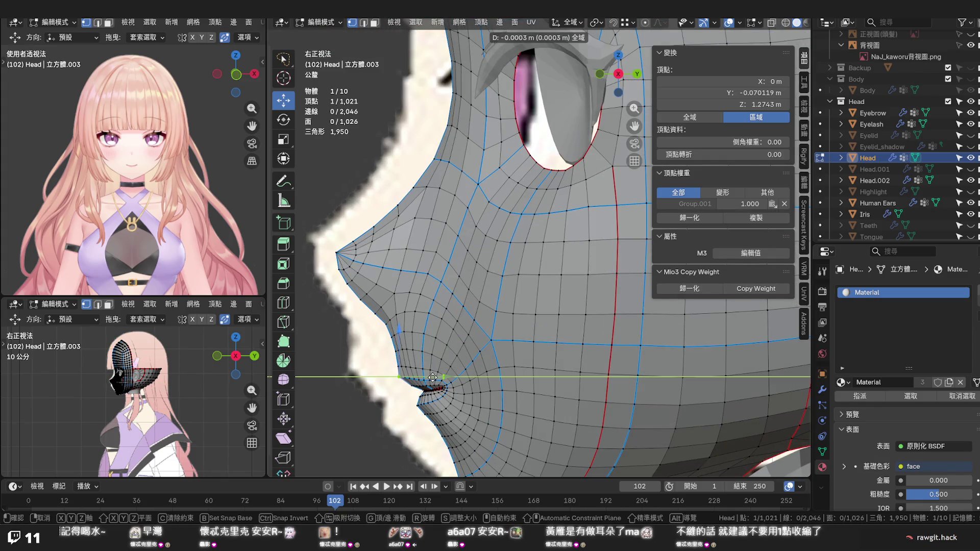
{"action": "left_click", "coordinate": [432, 377]}
With proportional editing on, slide the mouth-corner vertex twice along its edges and check in perspective
{"action": "left_click", "coordinate": [442, 356]}
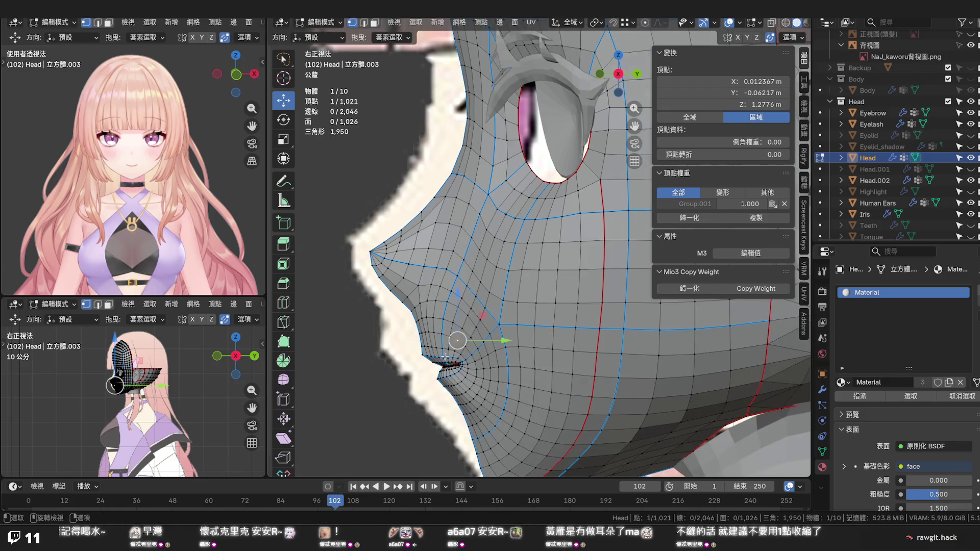
{"action": "scroll", "scroll_direction": "up", "scroll_amount": 3}
{"action": "scroll", "scroll_direction": "up", "scroll_amount": 3}
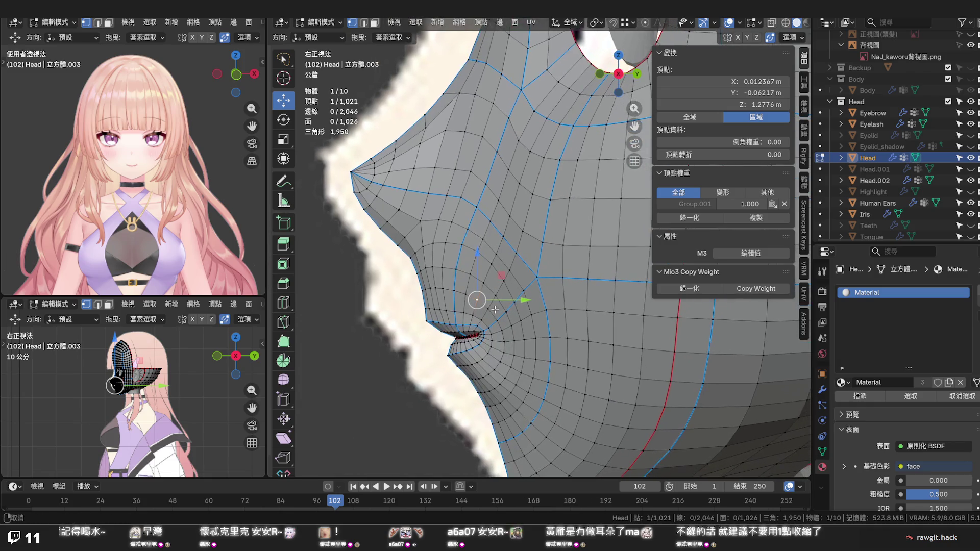
{"action": "left_click", "coordinate": [429, 378]}
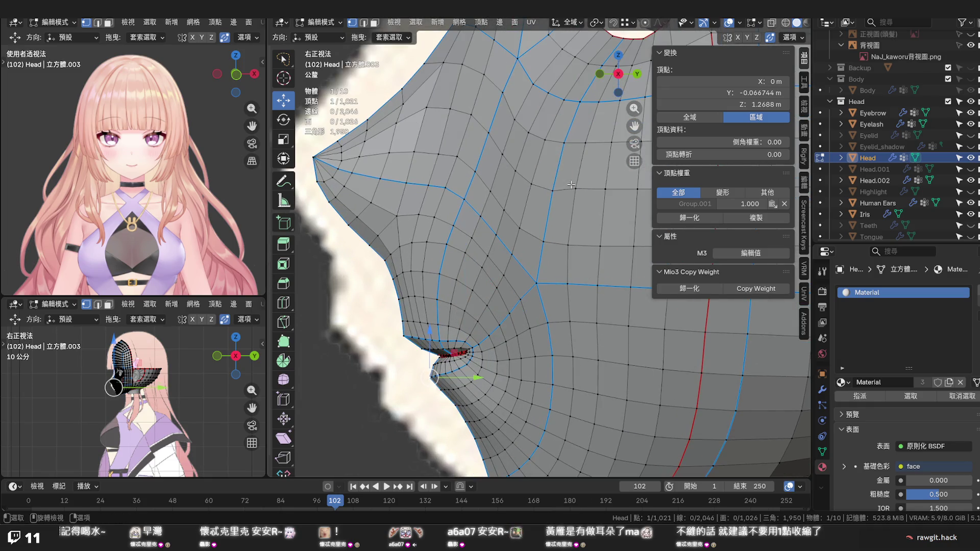
{"action": "key", "text": "o"}
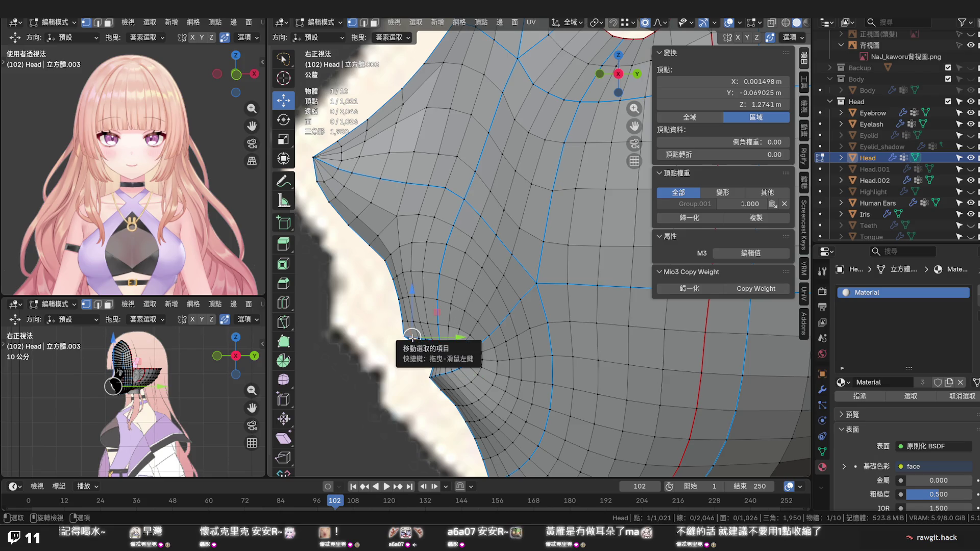
{"action": "key", "text": "shift+v"}
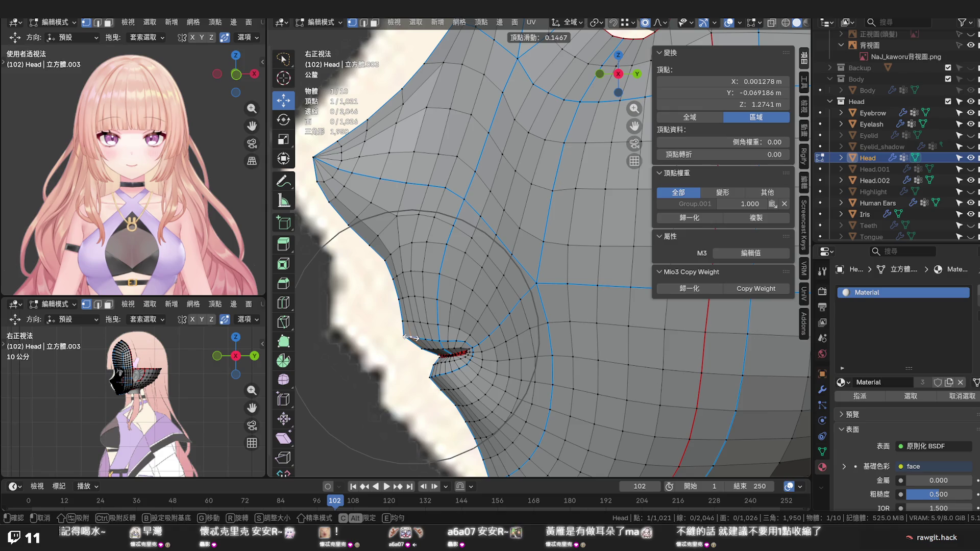
{"action": "left_click", "coordinate": [411, 338]}
{"action": "key", "text": "shift+v"}
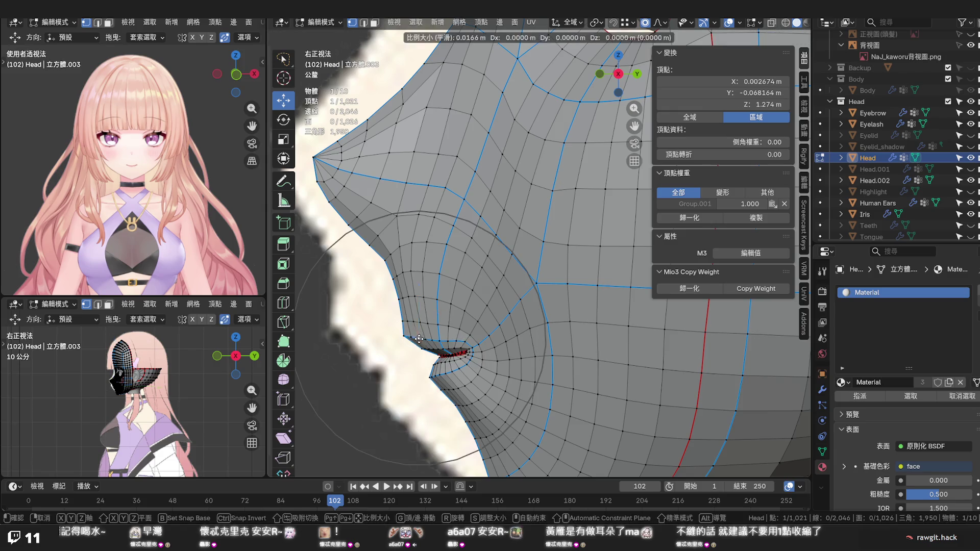
{"action": "left_click", "coordinate": [415, 337]}
{"action": "left_click_drag", "start_coordinate": [426, 338], "coordinate": [424, 358]}
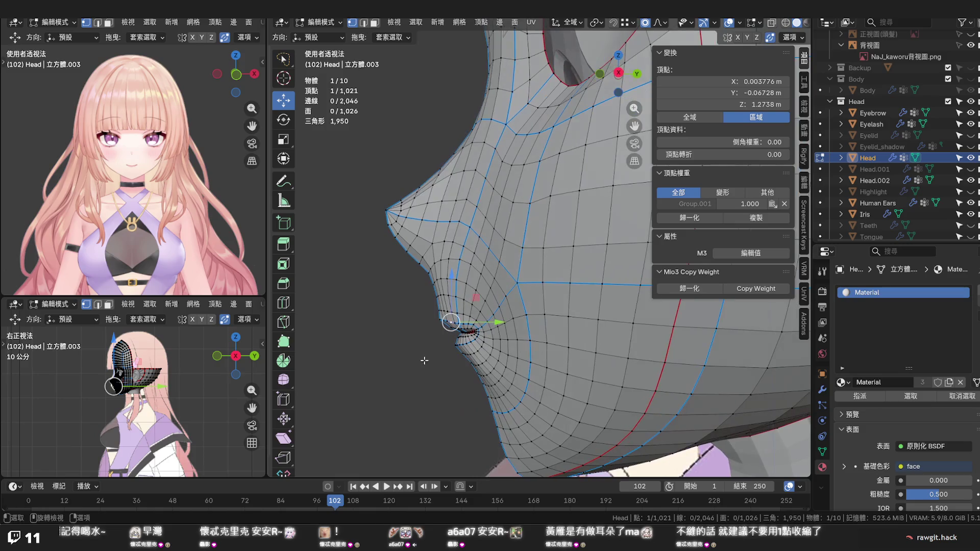
Return to the right-side orthographic view and save 2026.05.27 罐子Na模型.blend
{"action": "key", "text": "KP_3"}
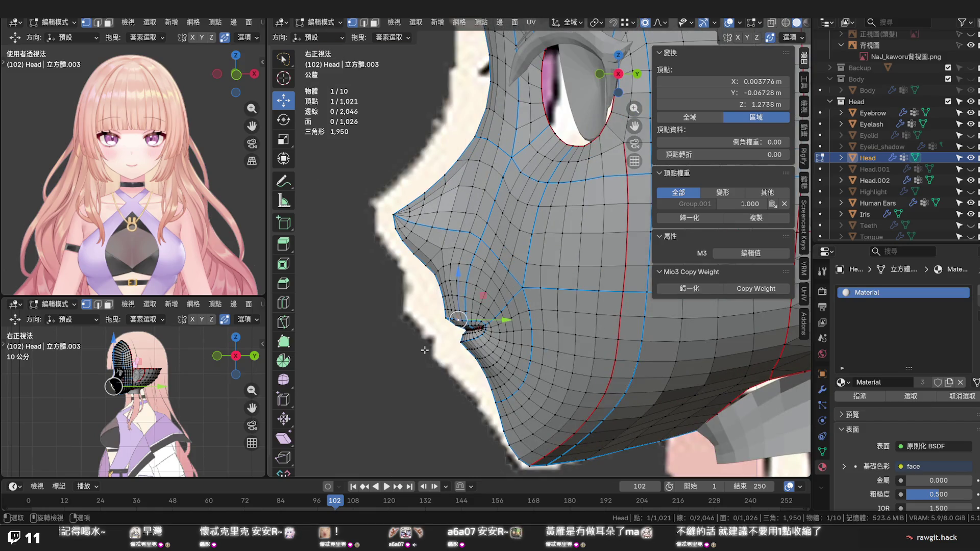
{"action": "scroll", "scroll_direction": "up", "scroll_amount": 3}
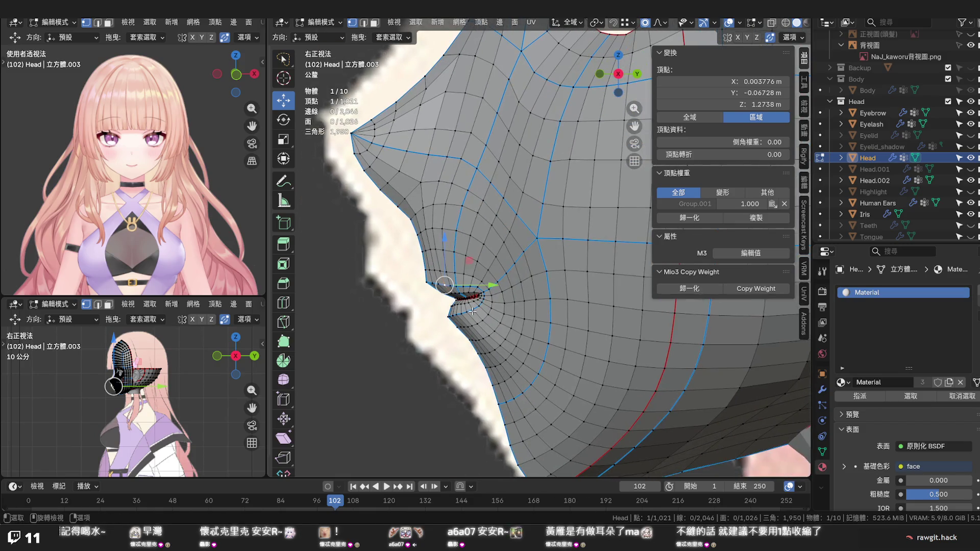
{"action": "key", "text": "ctrl+s"}
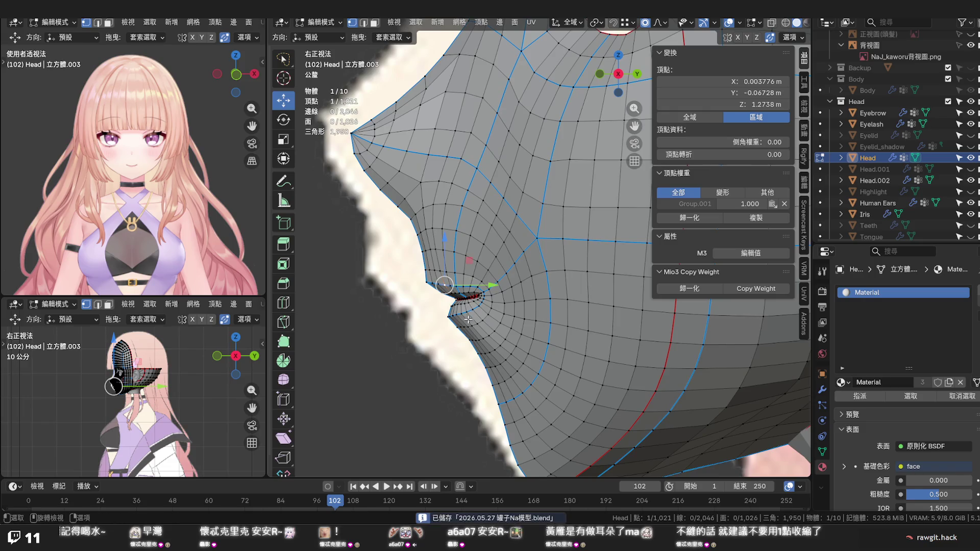
{"action": "left_click_drag", "start_coordinate": [470, 351], "coordinate": [486, 344]}
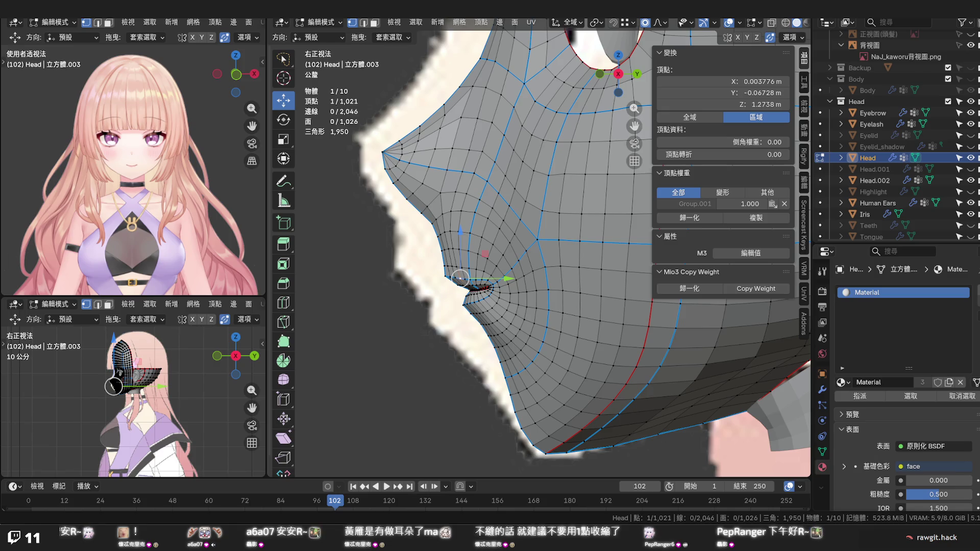
Rework the nose and lip vertex flow, placing the mouth-corner vertex at Y -0.06728 m, Z 1.2738 m
{"action": "scroll", "scroll_direction": "down", "scroll_amount": 3}
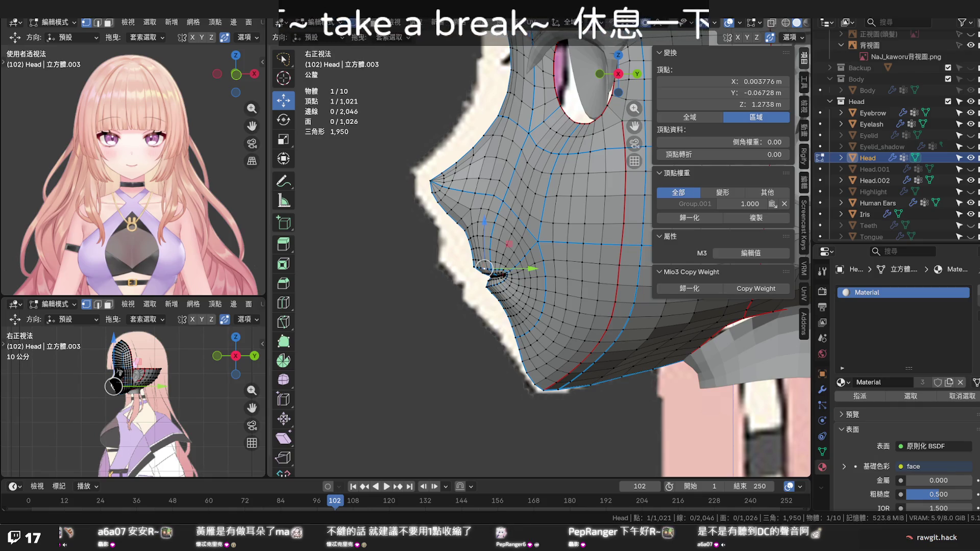
Save 2026.05.27 罐子Na模型.blend, hide the sidebar and return to Object Mode
{"action": "left_click_drag", "start_coordinate": [561, 352], "coordinate": [730, 345]}
{"action": "key", "text": "ctrl+s"}
{"action": "key", "text": "n"}
{"action": "scroll", "scroll_direction": "up", "scroll_amount": 3}
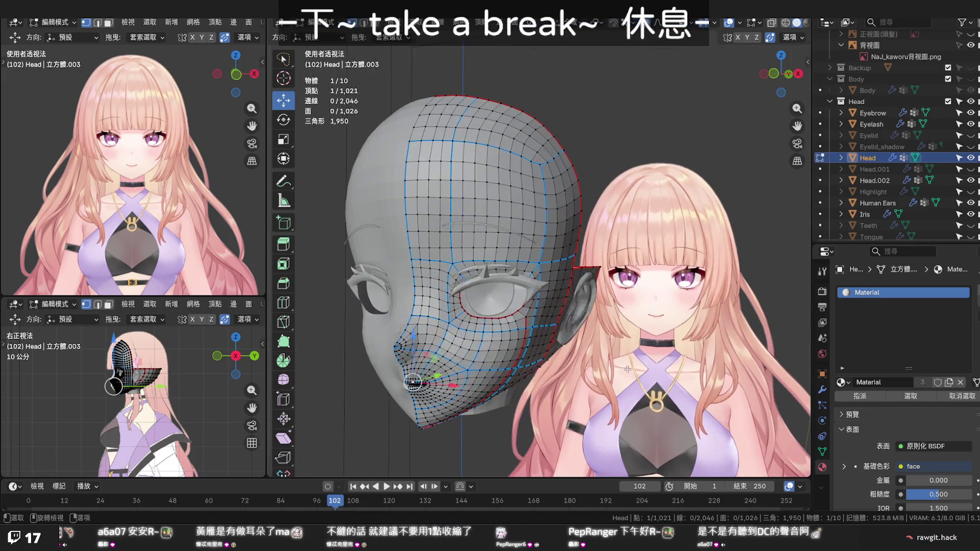
{"action": "key", "text": "Tab"}
Zoom in and orbit the shaded Head object to view its side profile
{"action": "scroll", "scroll_direction": "up", "scroll_amount": 3}
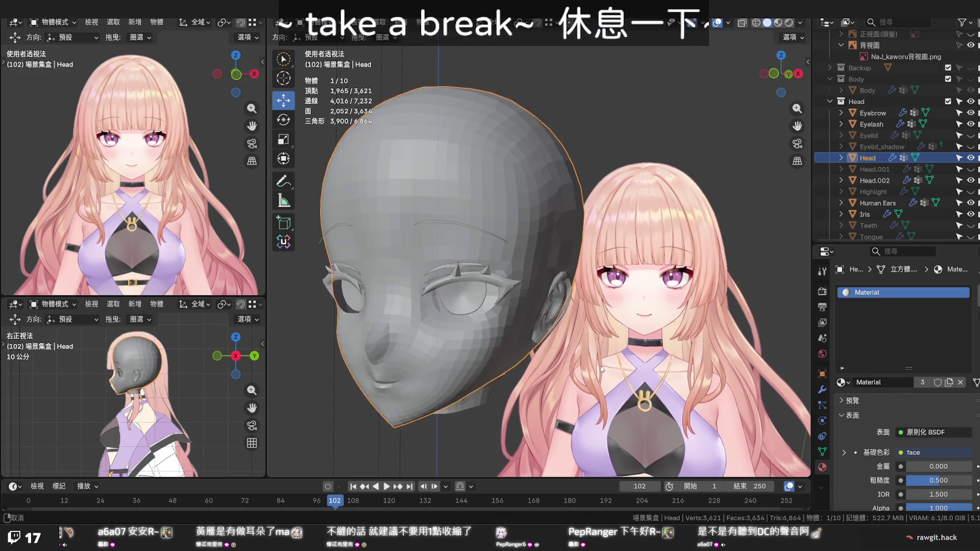
{"action": "left_click_drag", "start_coordinate": [601, 364], "coordinate": [648, 366]}
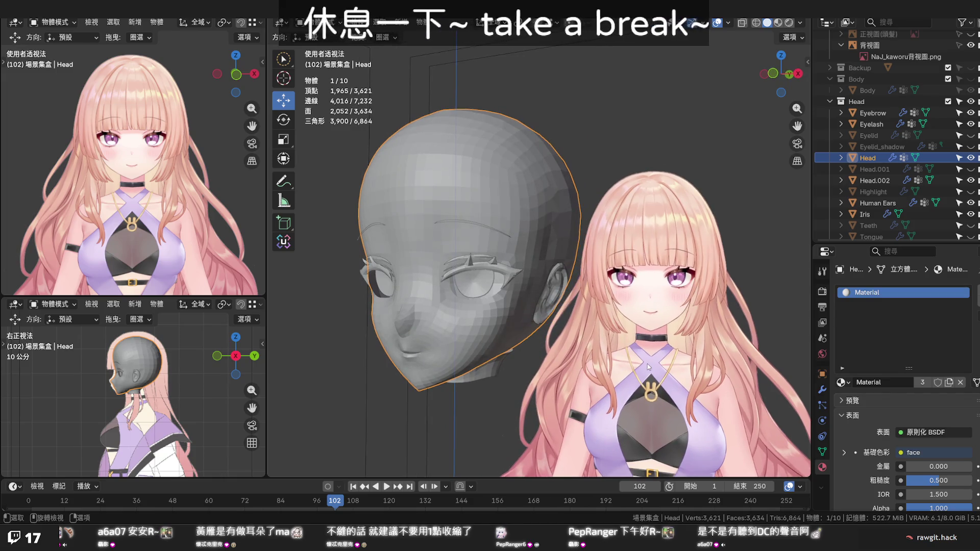